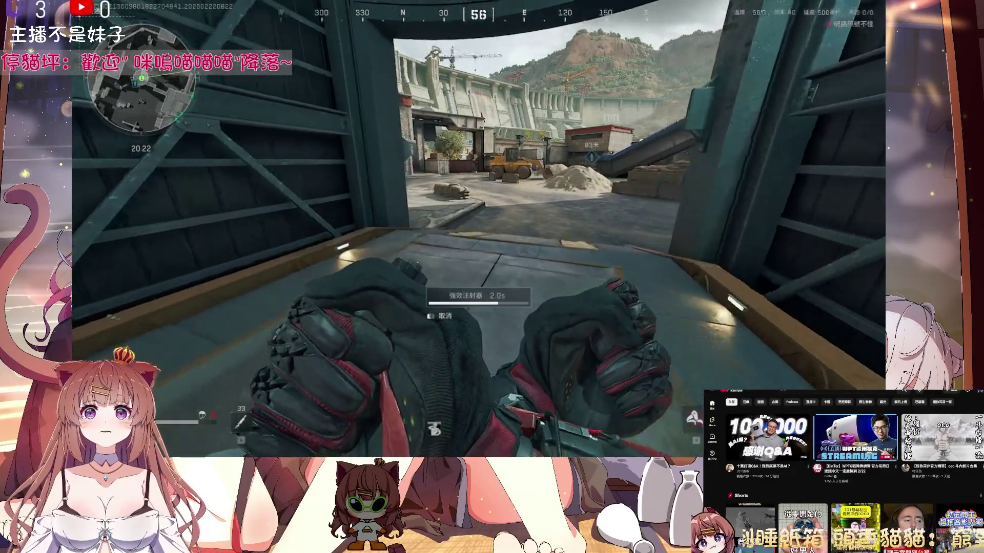
Step: Walk past the bulldozer and barriers to the containers and search the supply case
key("w")
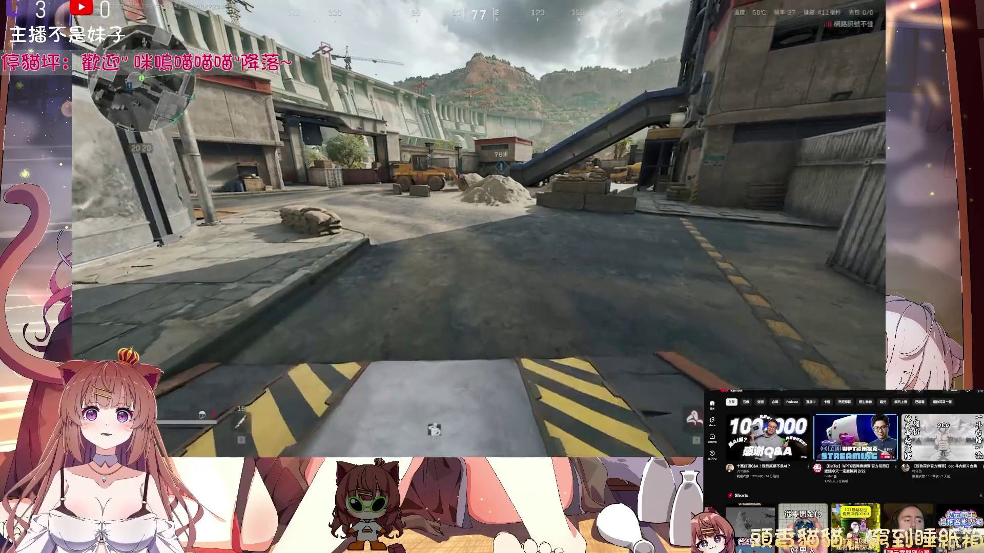
key("w")
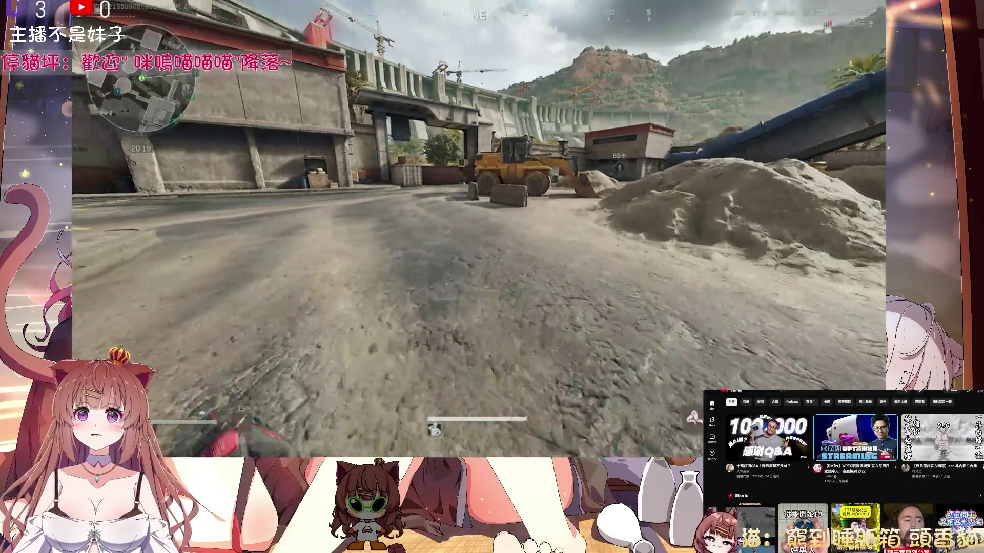
key("w")
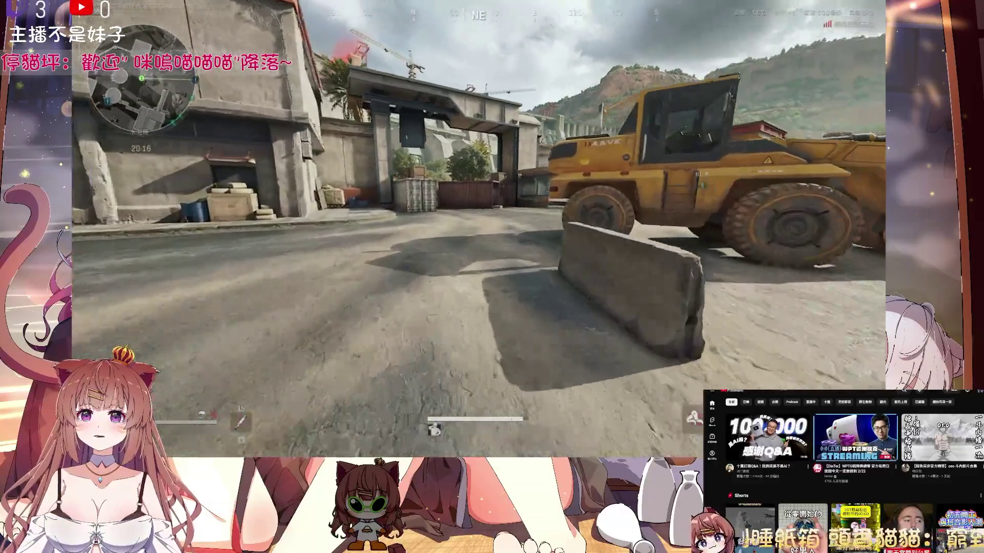
key("w")
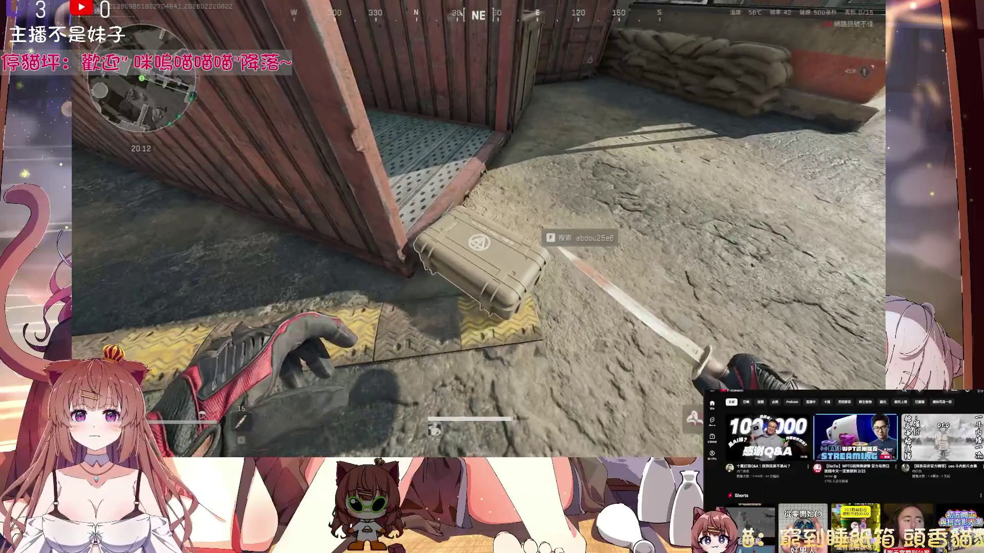
key("f")
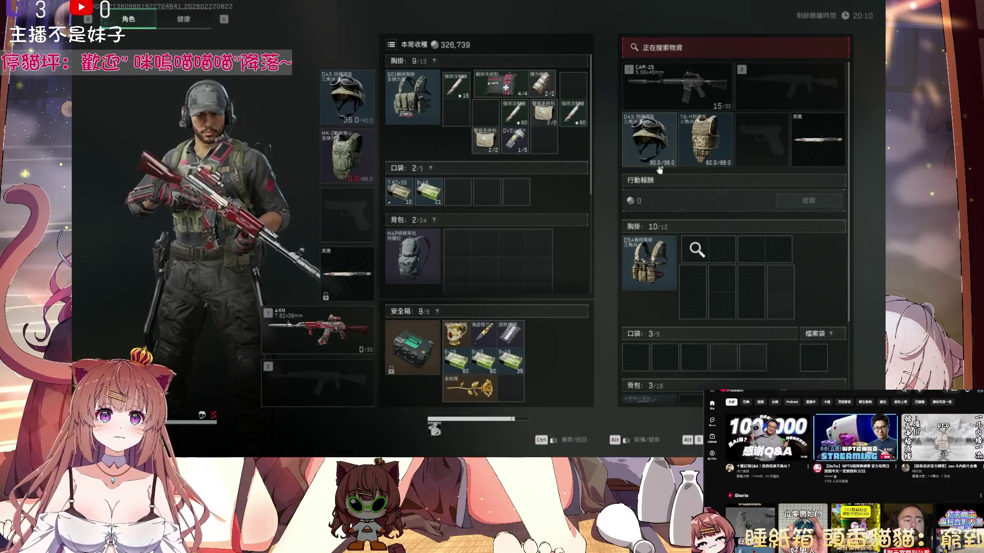
Step: Swap in the looted helmet and take the 野戰急救包 and 戰術手術包 into the chest rig
left_click_drag(356, 102, 646, 139)
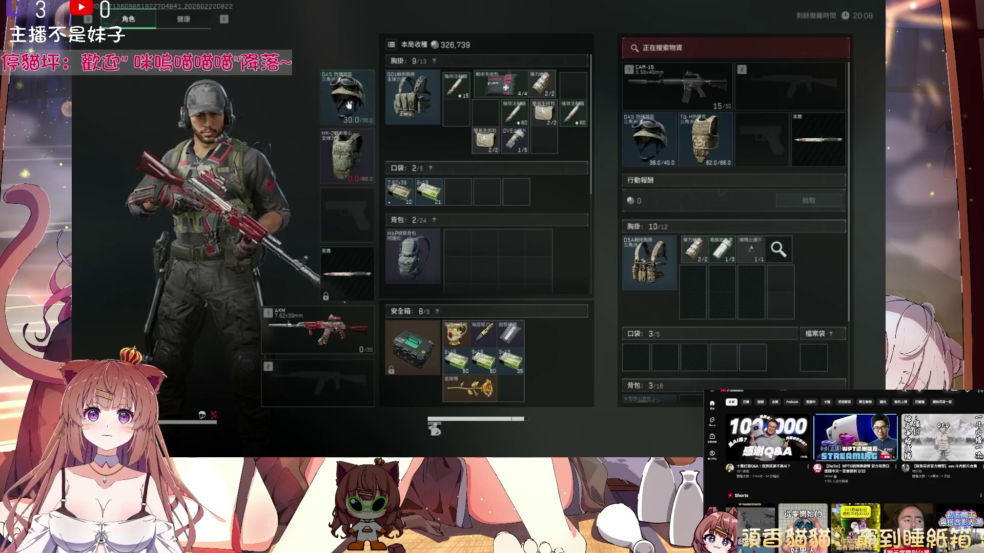
scroll(743, 251, "down", 2)
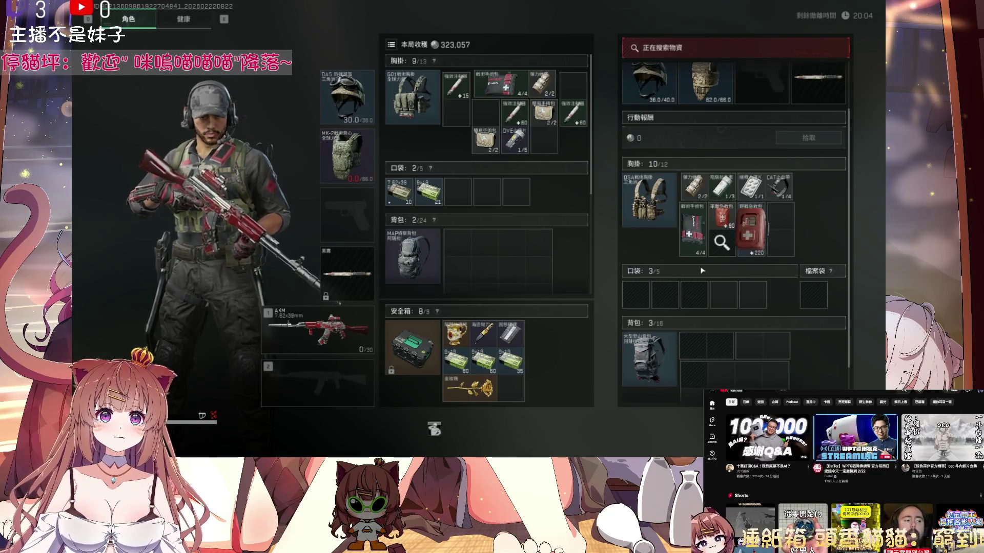
left_click(750, 235, "ctrl")
left_click(692, 225, "ctrl")
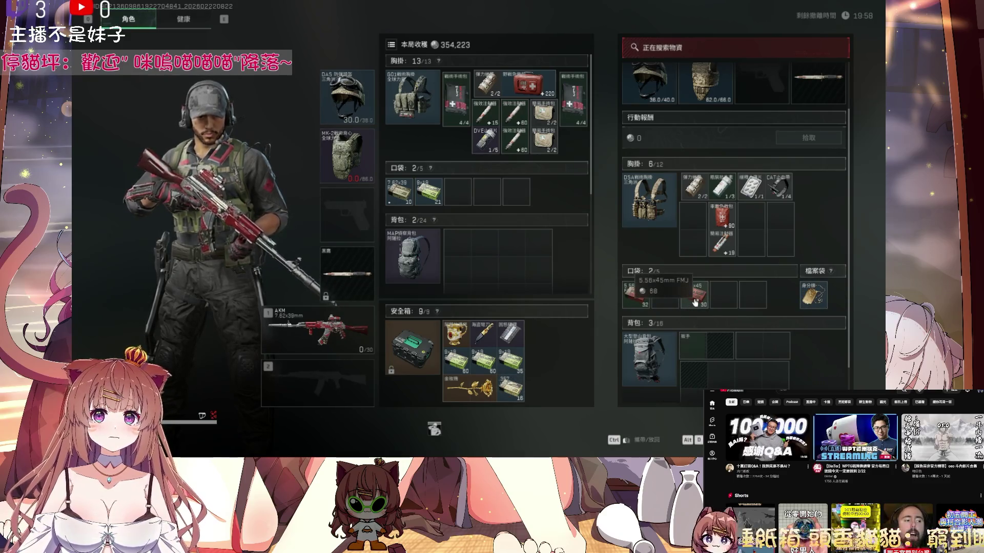
left_click_drag(695, 294, 692, 306)
scroll(707, 327, "down", 1)
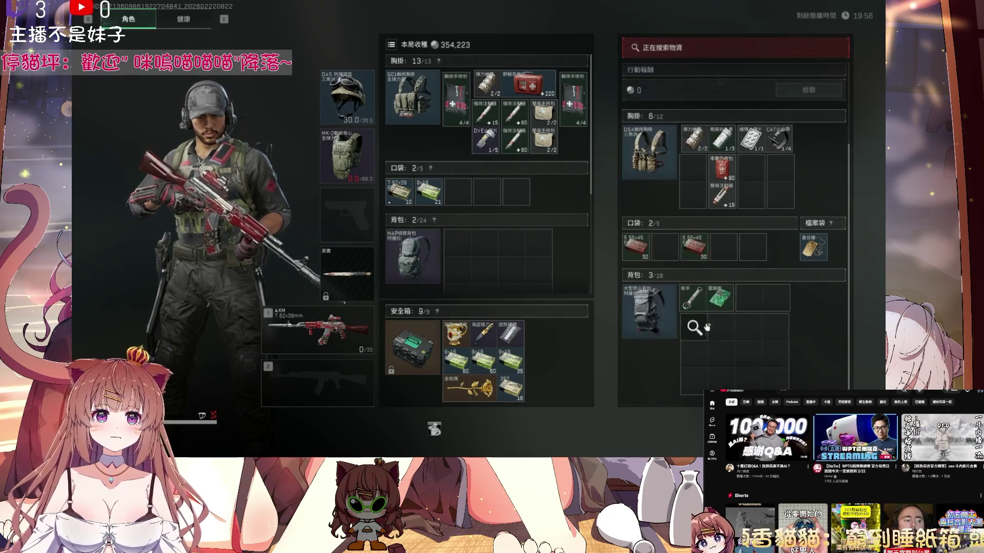
key("Tab")
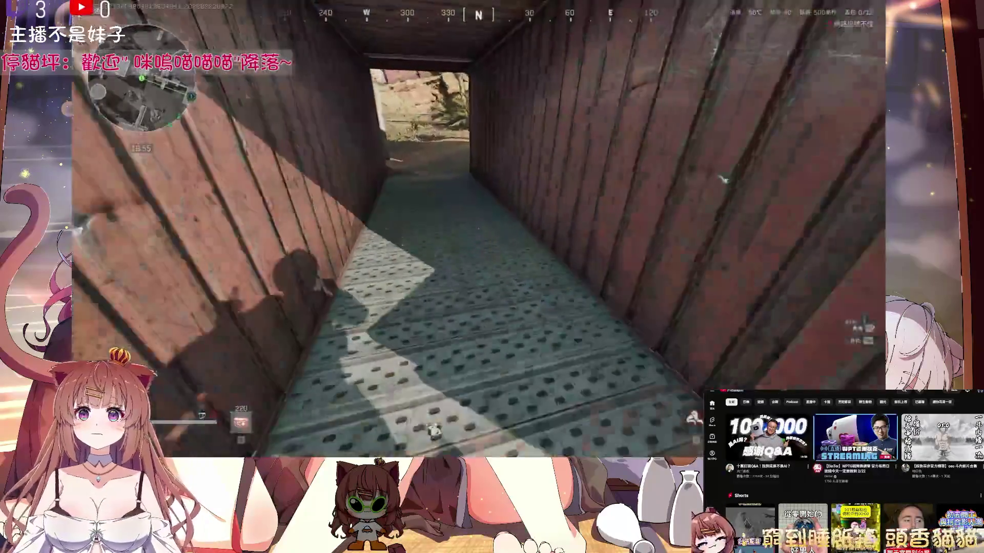
Step: Search the empty yard manhole, then loot the red item from the ground box into the backpack
key("w")
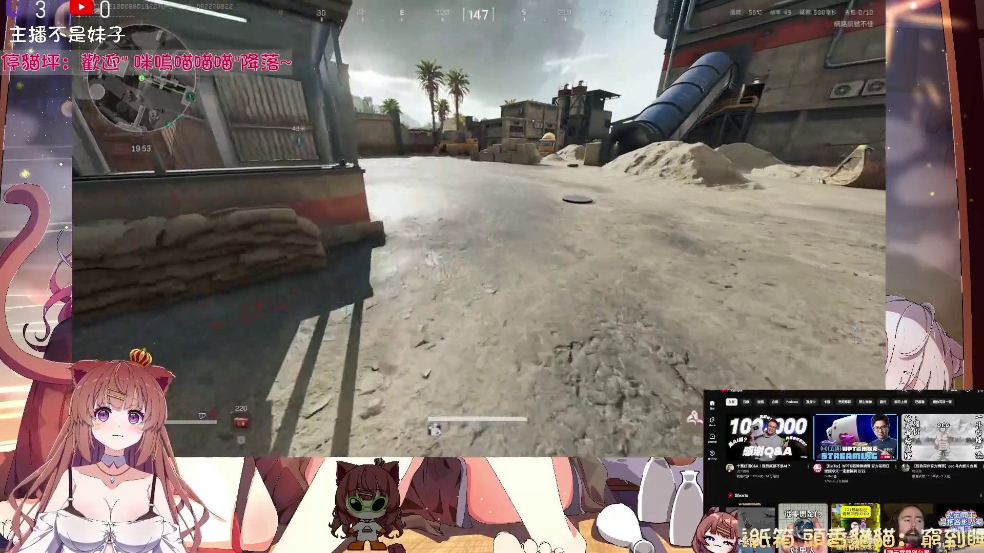
key("f")
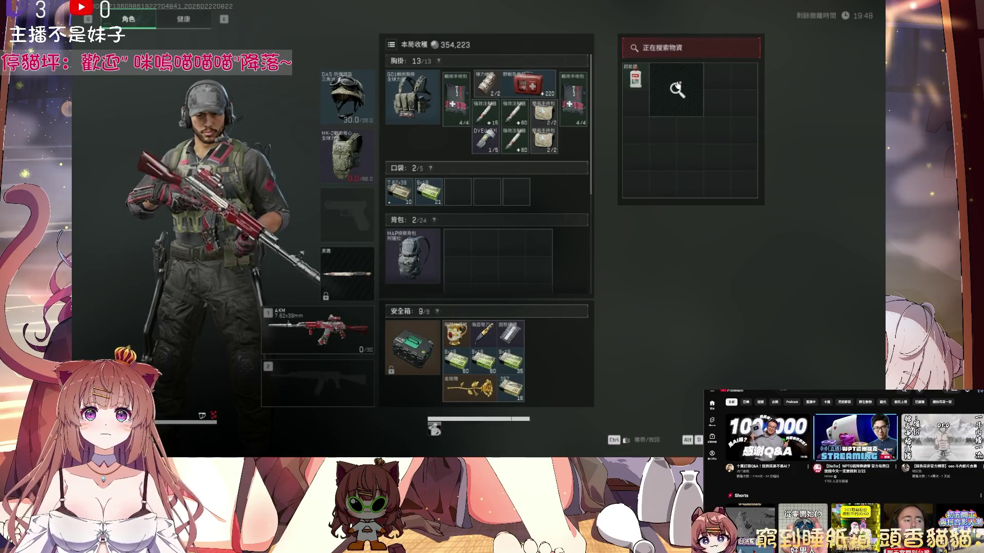
key("Tab")
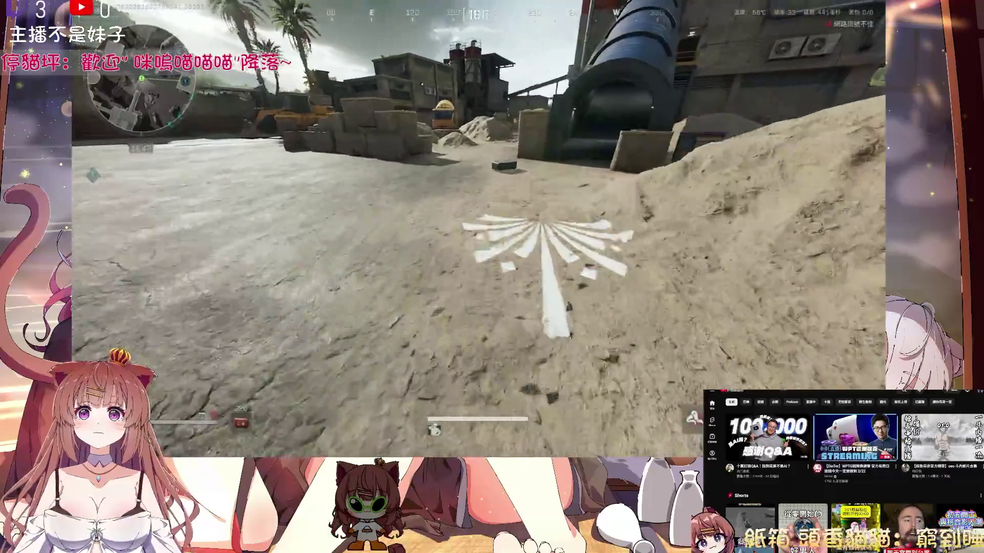
key("w")
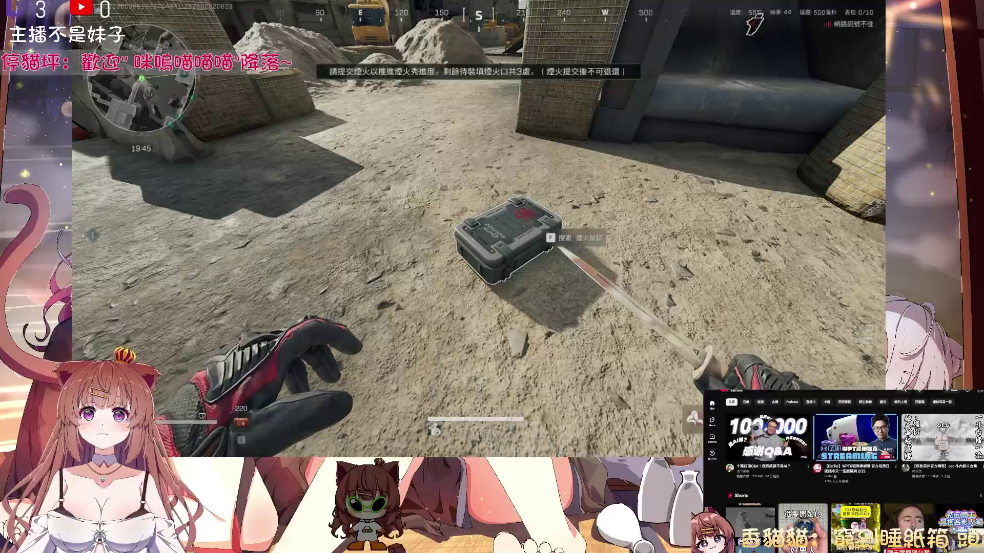
key("f")
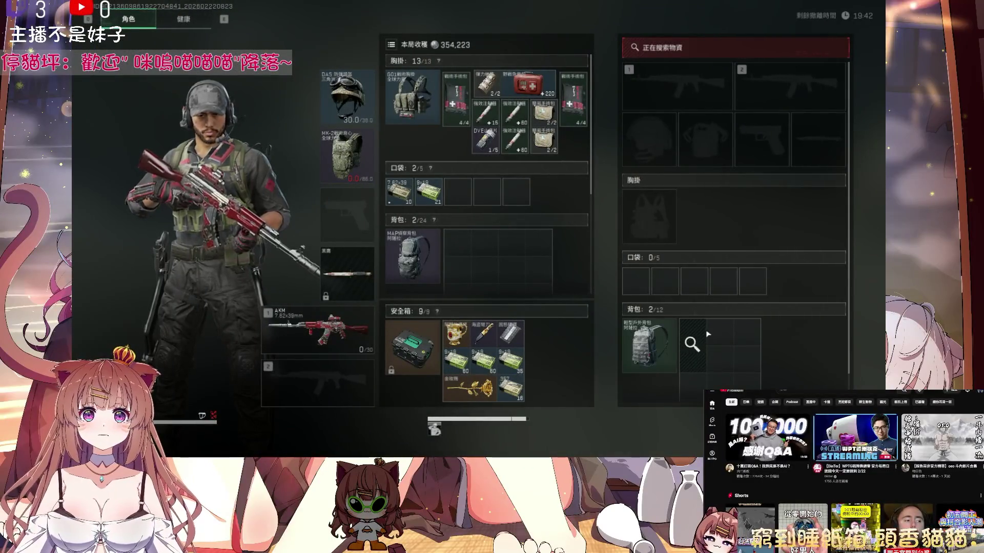
left_click(701, 320, "ctrl")
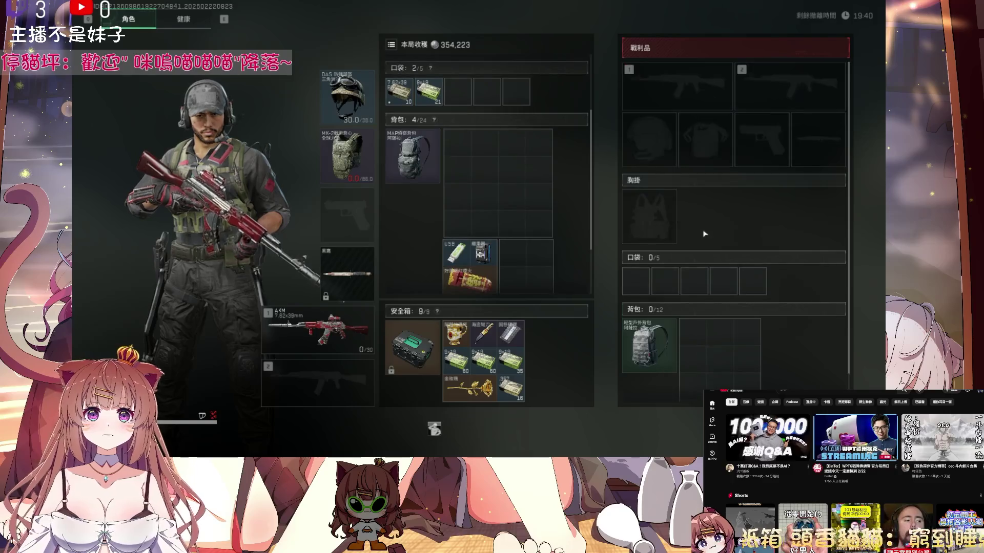
key("Tab")
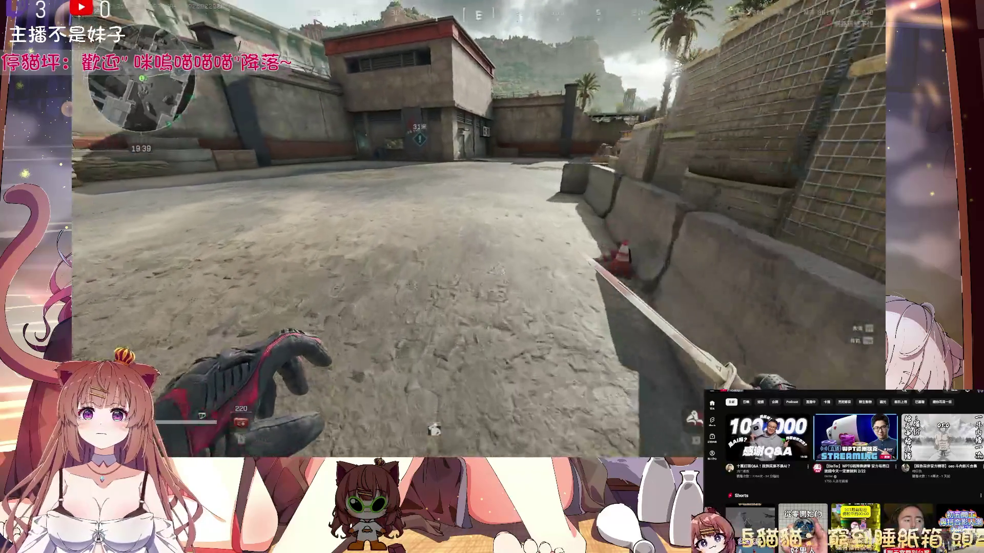
Step: Toggle the knife, then drop the FS-12 shotgun from the backpack
key("4")
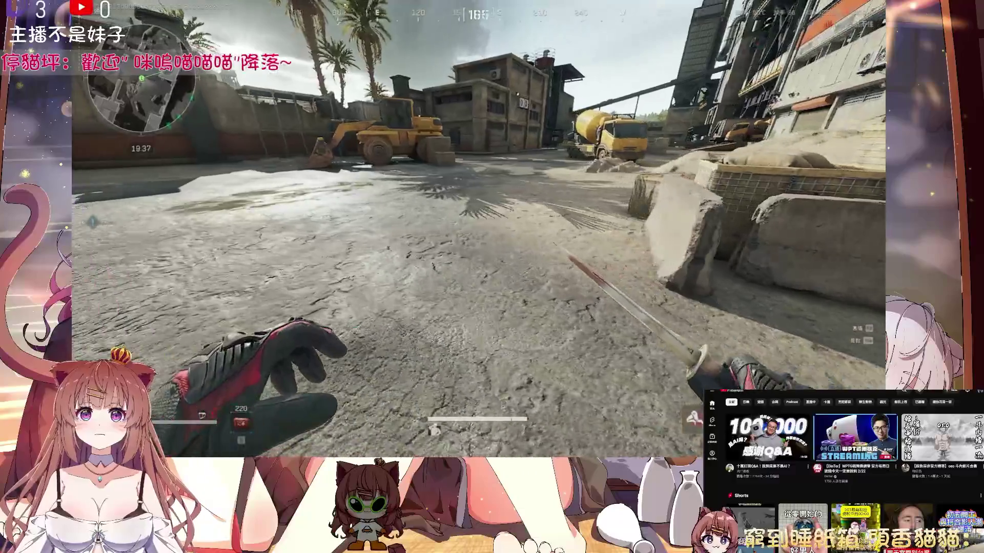
key("4")
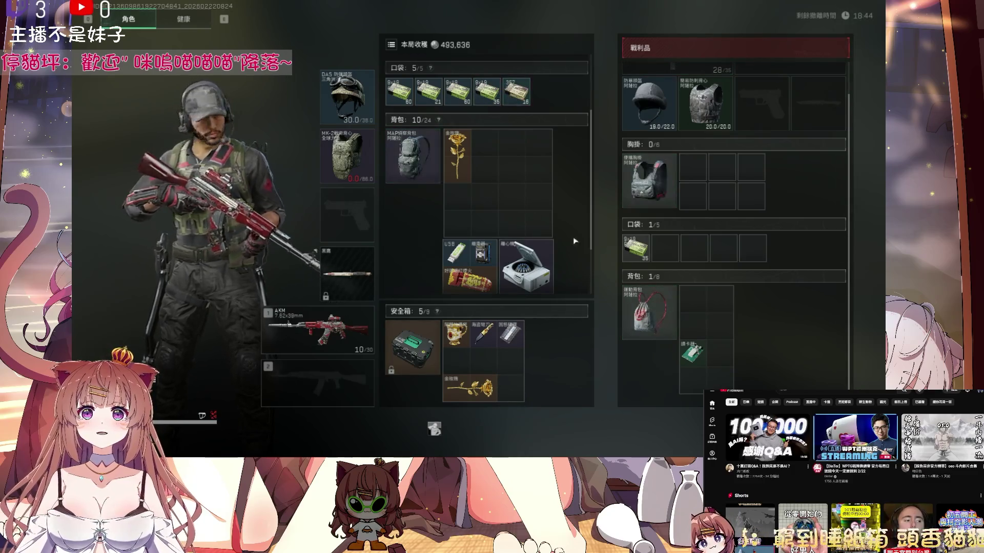
key("Tab")
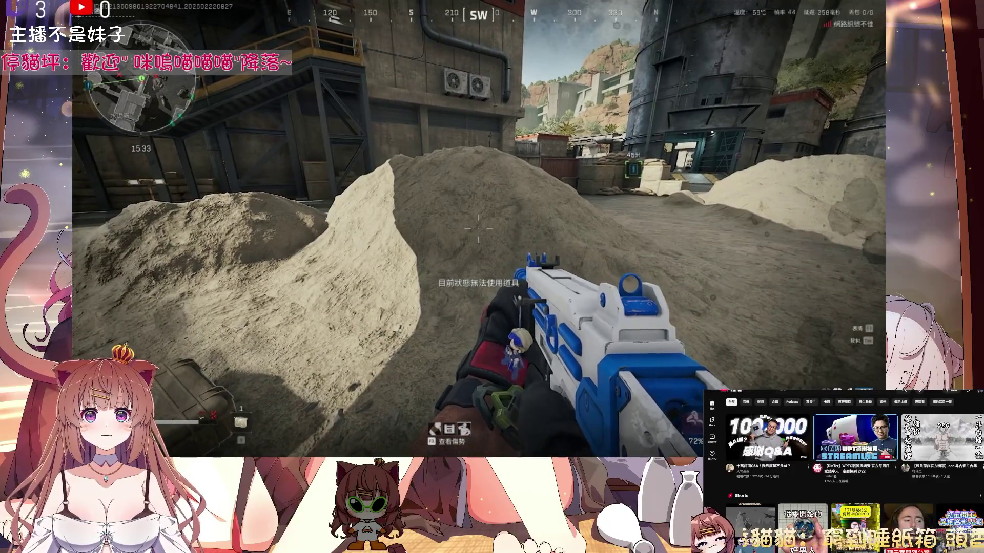
key("Tab")
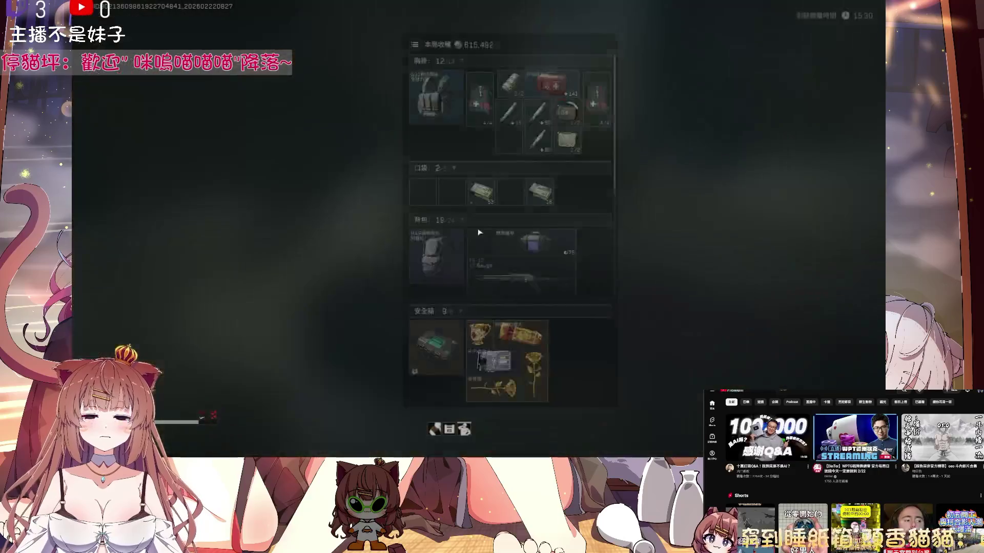
mouse_move(495, 275)
left_mouse_down()
mouse_move(619, 287)
mouse_move(631, 279)
mouse_move(640, 210)
left_mouse_up()
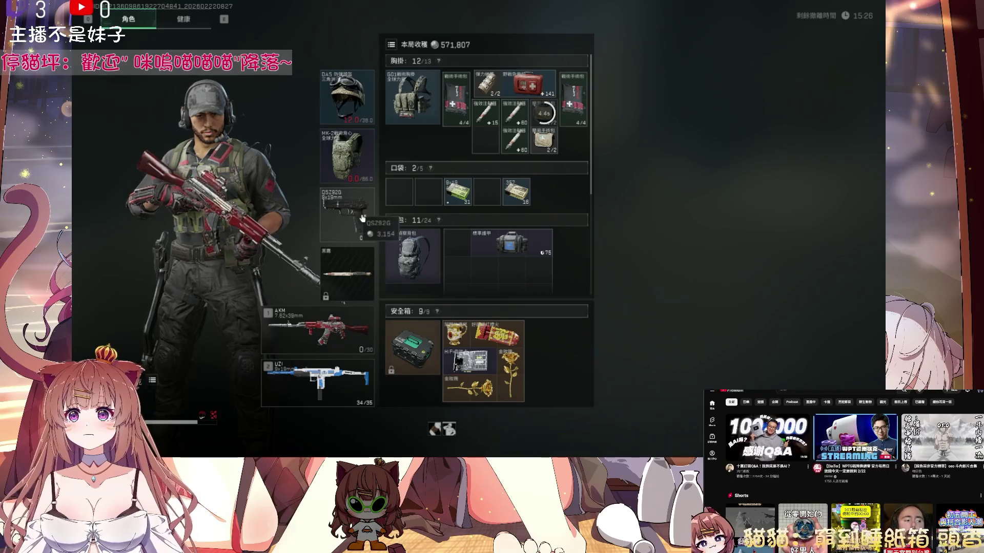
key("Tab")
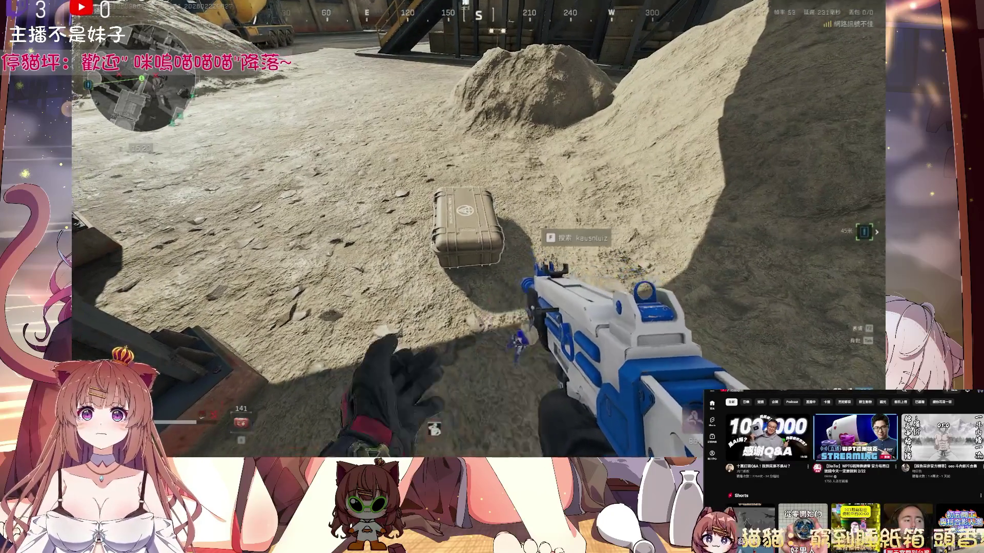
Step: Loot the case: swap in its chest rig, pocket the bandage, and take an item
key("f")
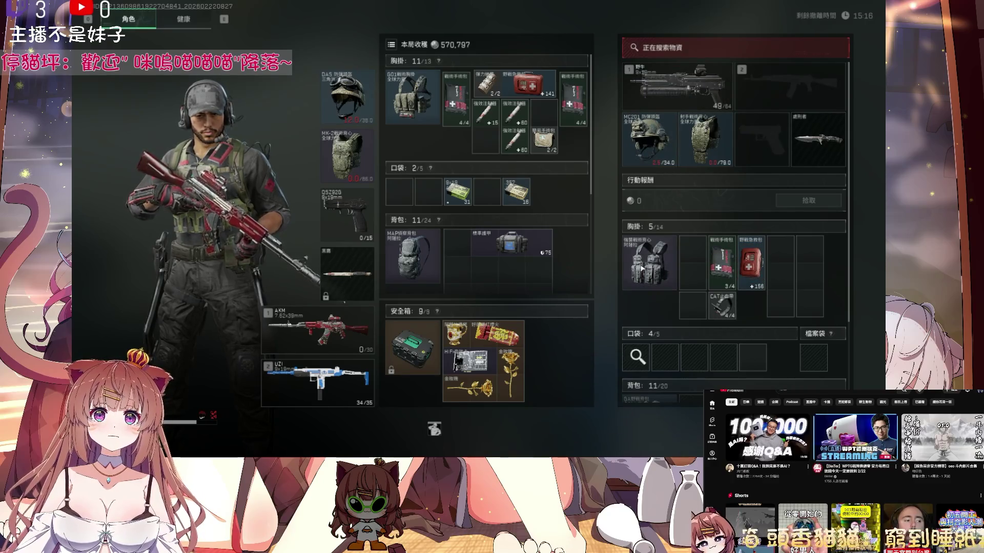
left_click_drag(405, 96, 648, 261)
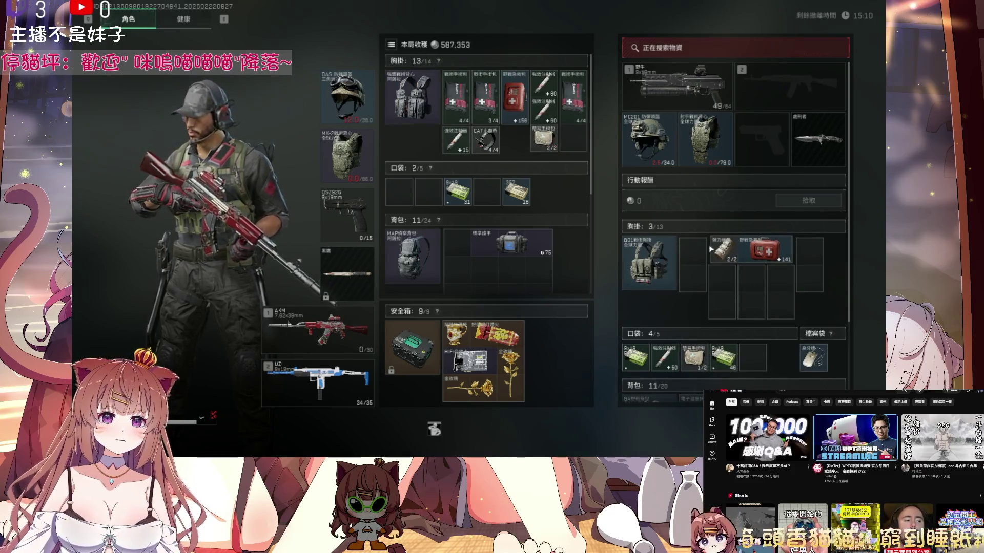
left_click(723, 252, "ctrl")
scroll(727, 308, "down", 2)
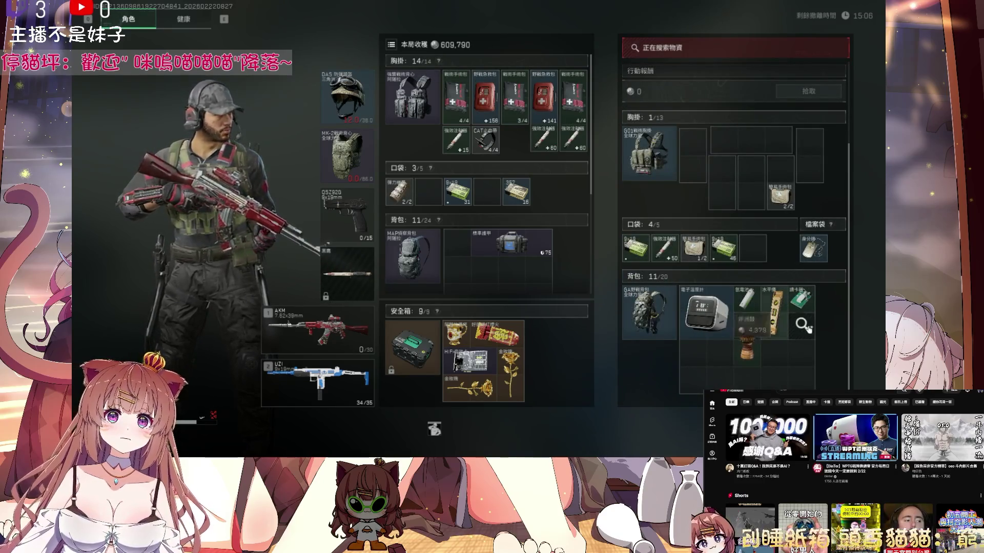
left_click(808, 333, "ctrl")
key("Tab")
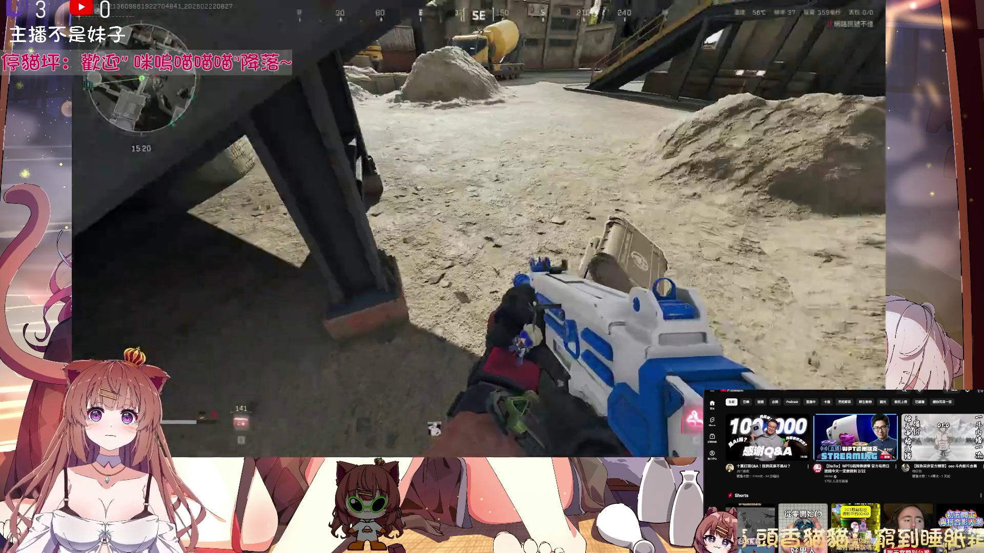
Step: Search the box by the crates, then enter the office and creep under the desk
key("w")
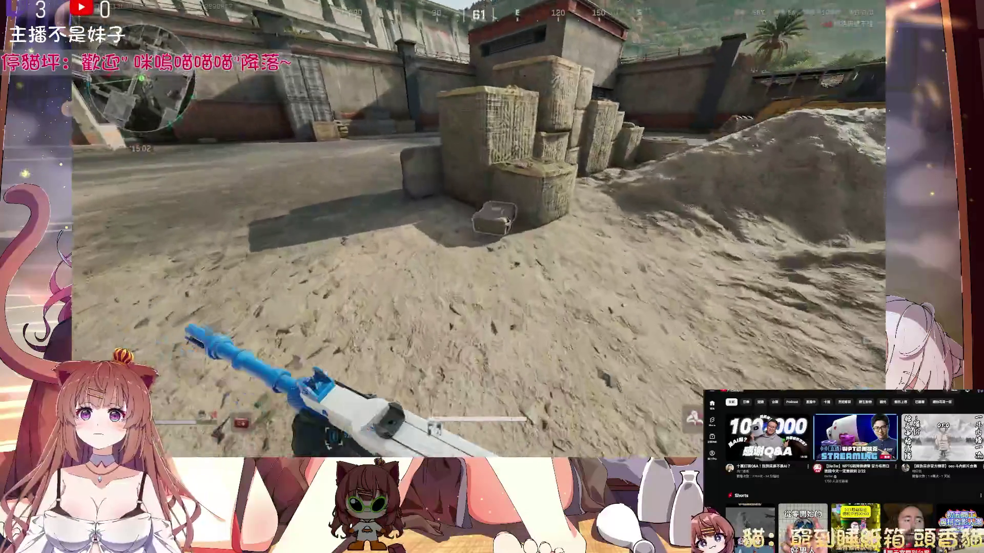
key("f")
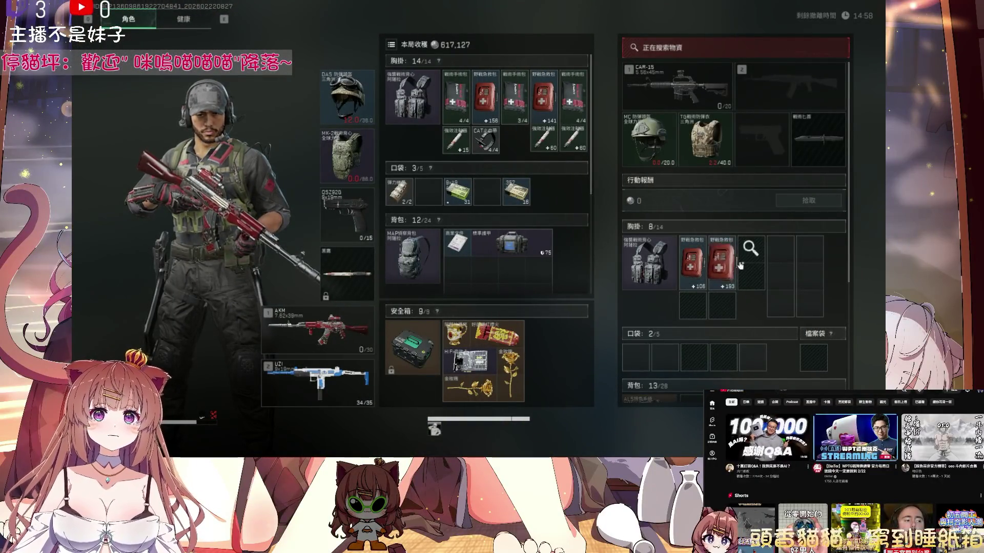
key("Escape")
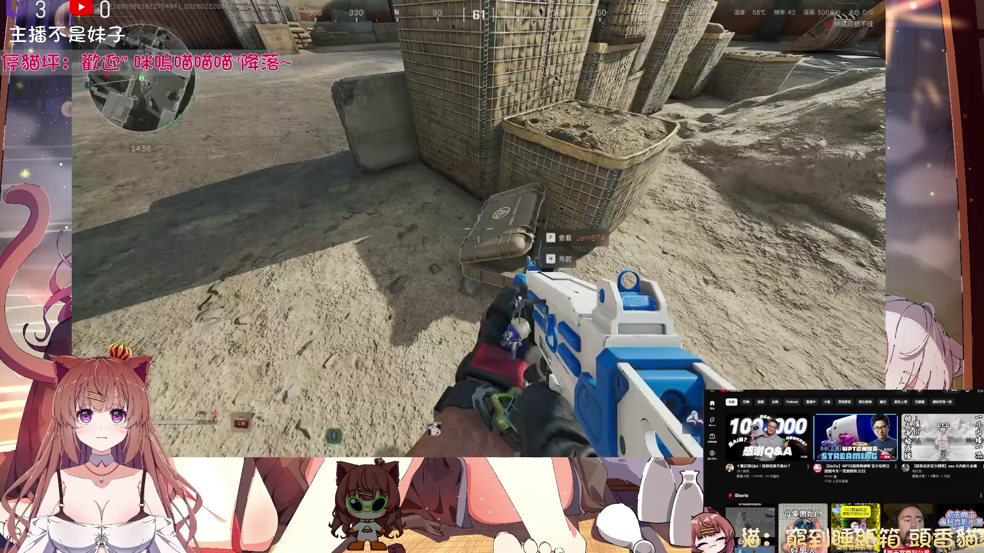
key("4")
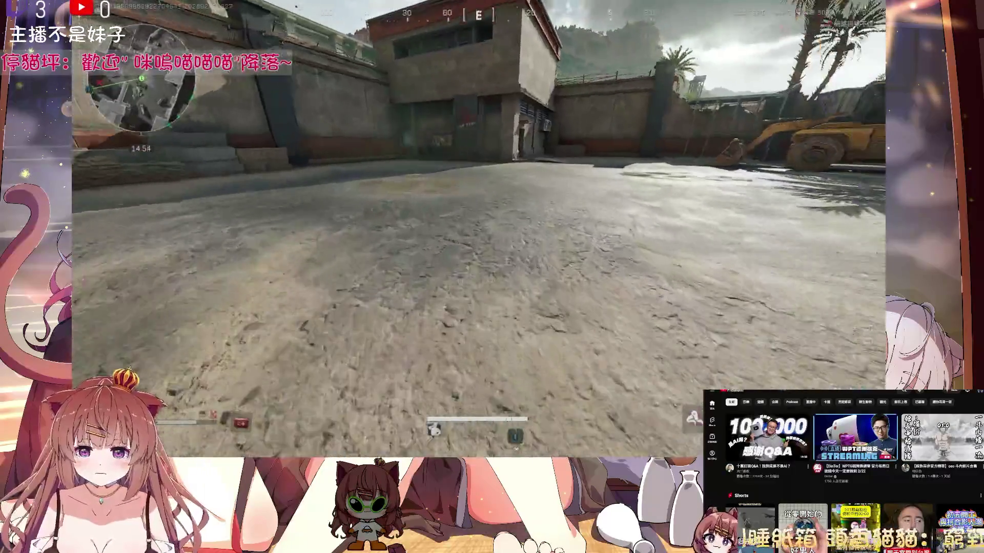
key("w")
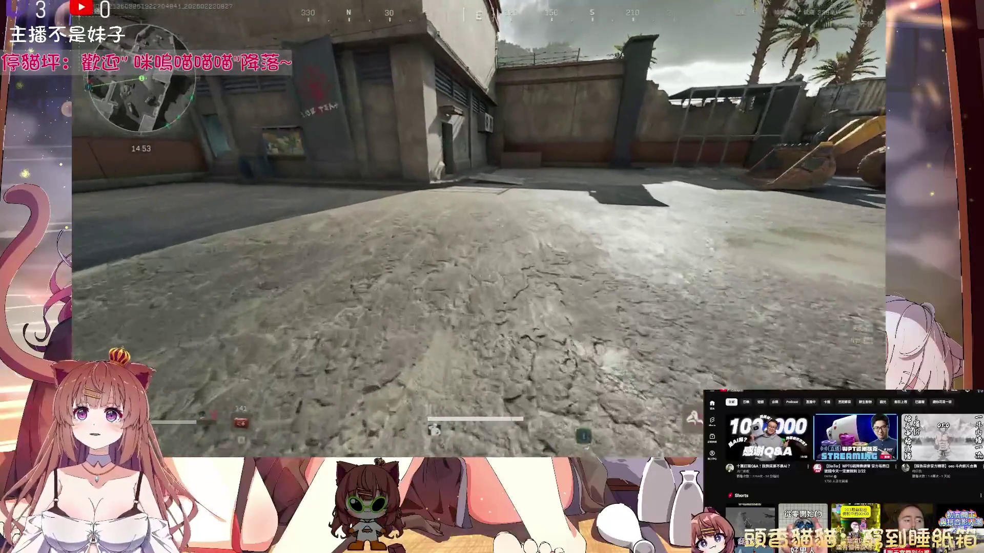
key("w")
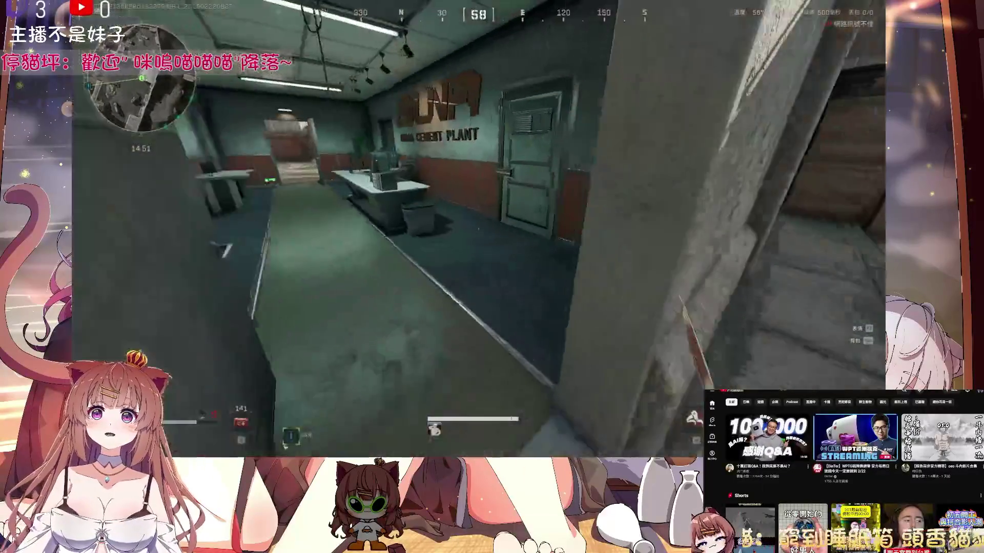
key("w")
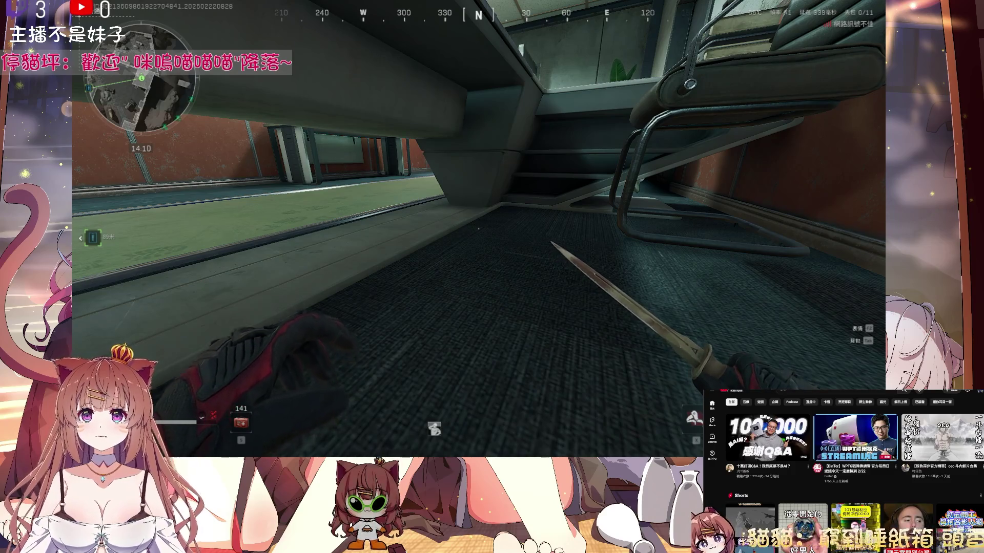
Step: Heal with a field first-aid kit and walk out through the doorway into the yard
key("g")
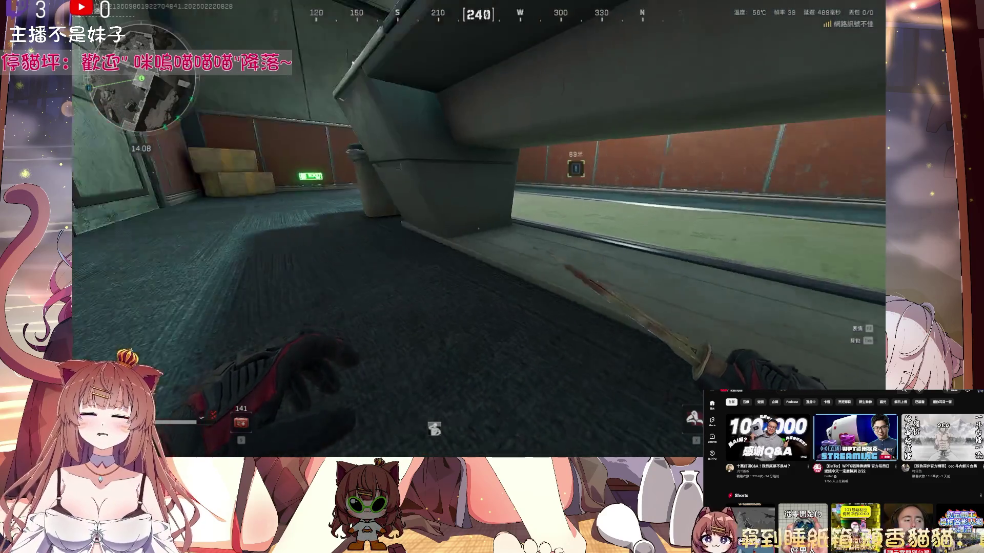
key("4")
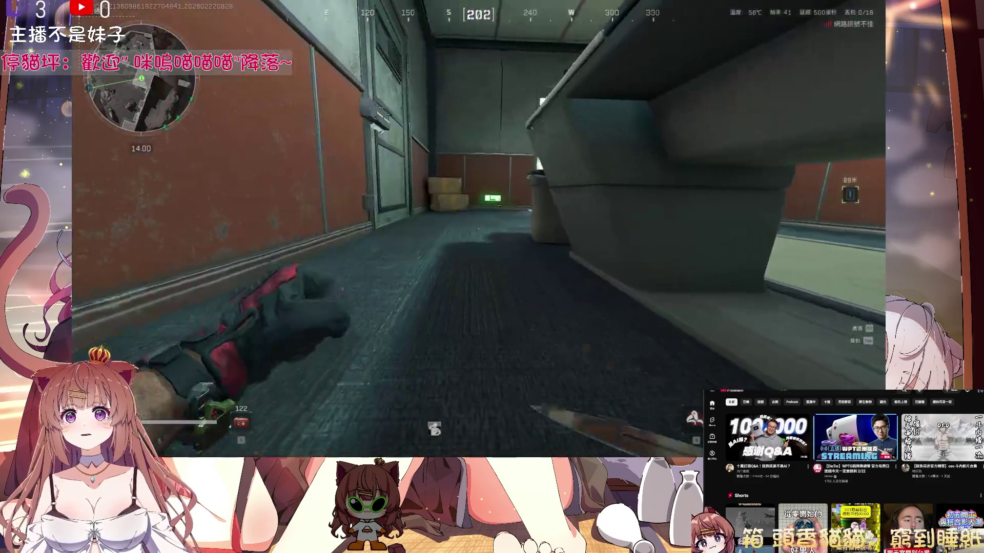
key("w")
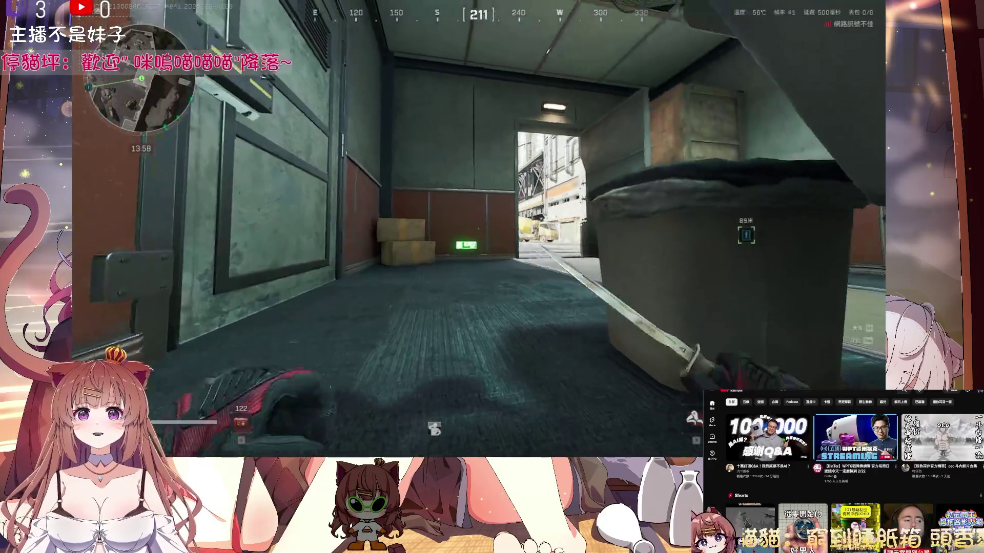
key("w")
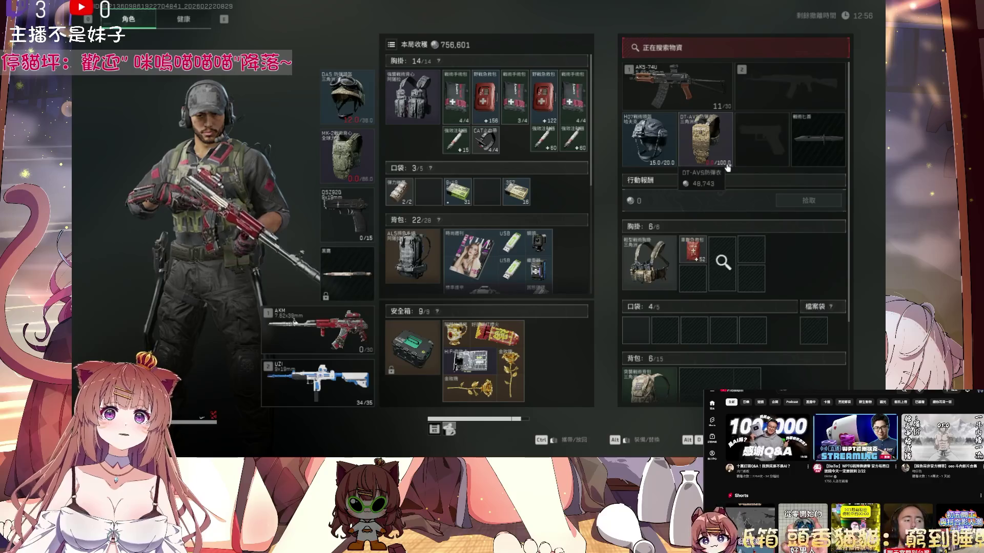
Step: Equip the DT-AVS armour over the worn vest and swap the medkit for the surgery kit
mouse_move(697, 143)
left_mouse_down()
mouse_move(425, 210)
mouse_move(339, 152)
mouse_move(346, 154)
left_mouse_up()
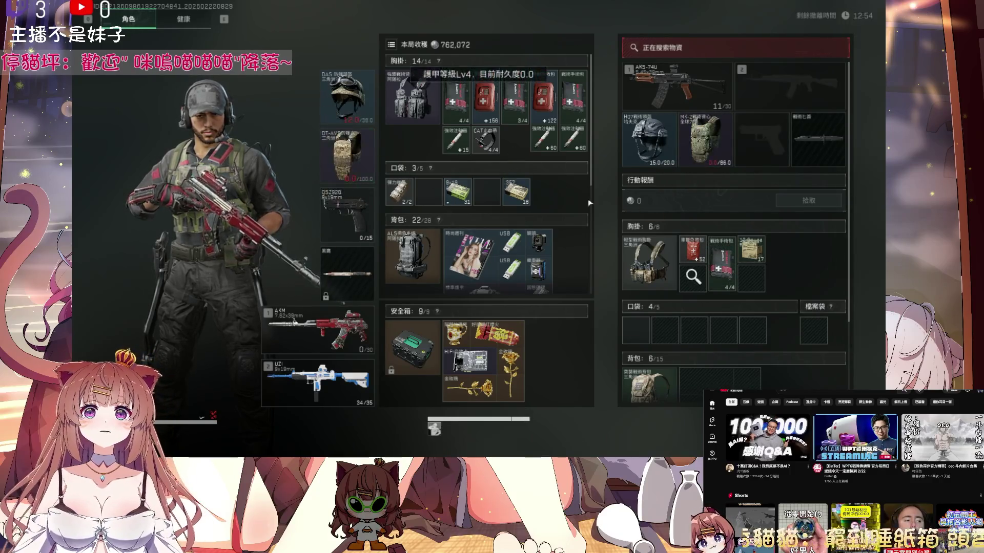
scroll(764, 230, "down", 2)
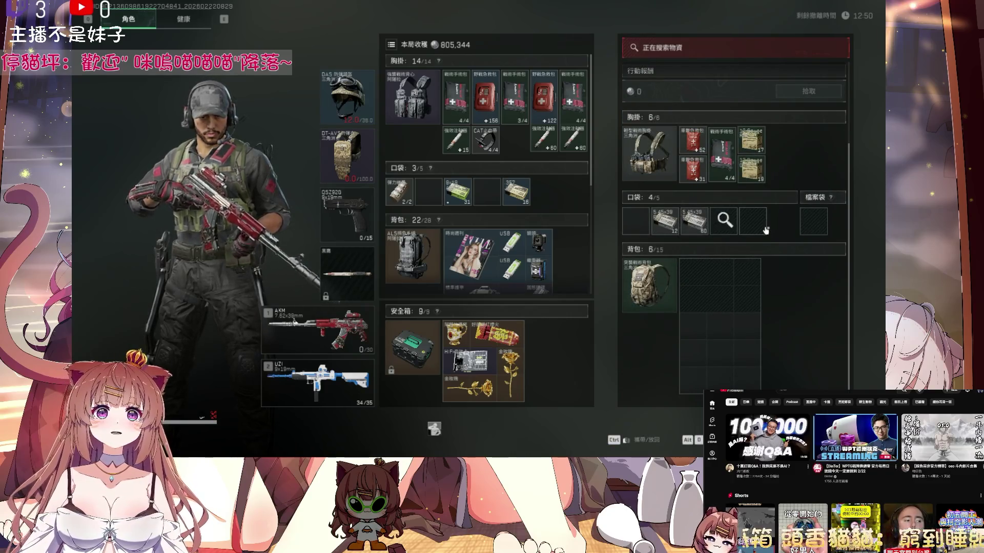
left_click(711, 166, "ctrl")
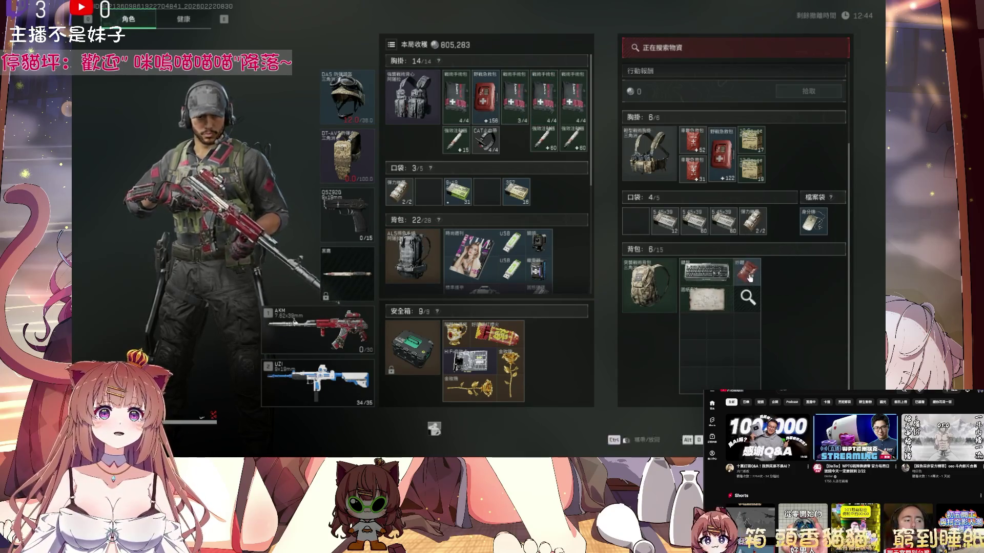
scroll(487, 174, "down", 3)
key("Tab")
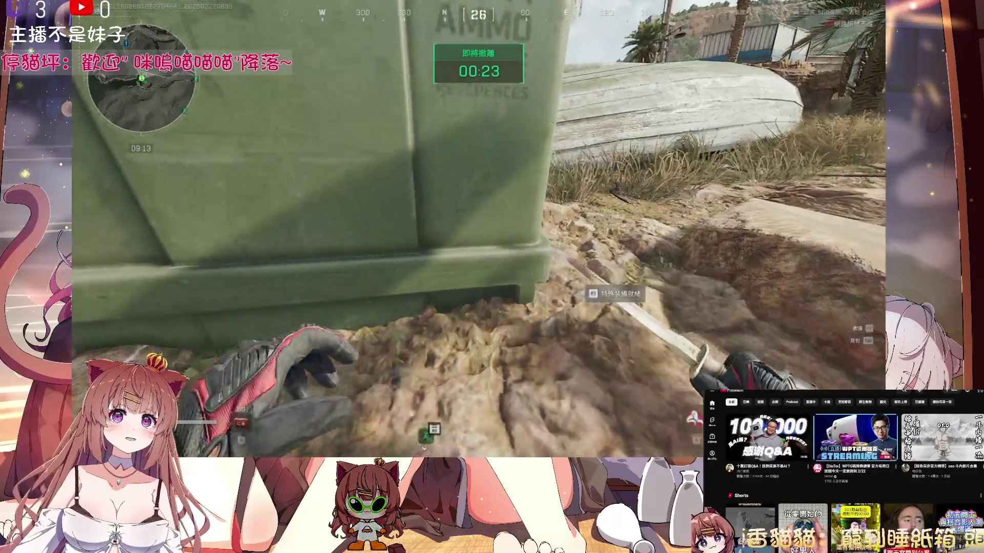
Step: Circle left around the ammo crate through the extraction countdown, then open the inventory
key("a")
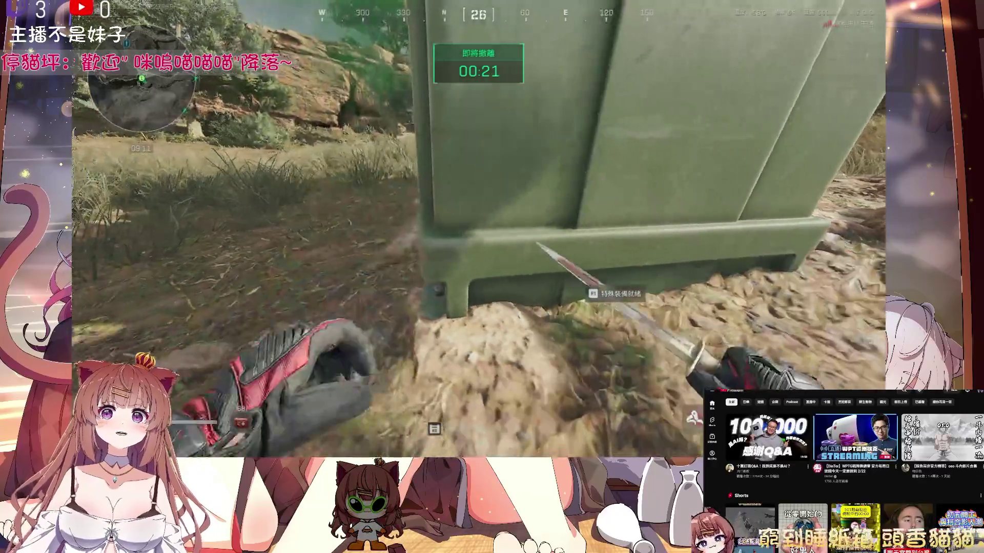
key("a")
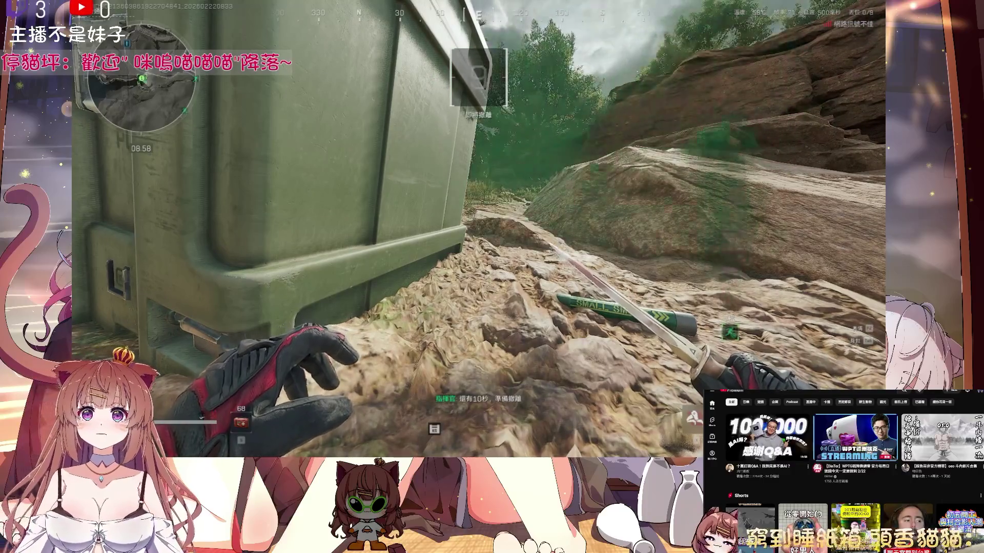
key("Tab")
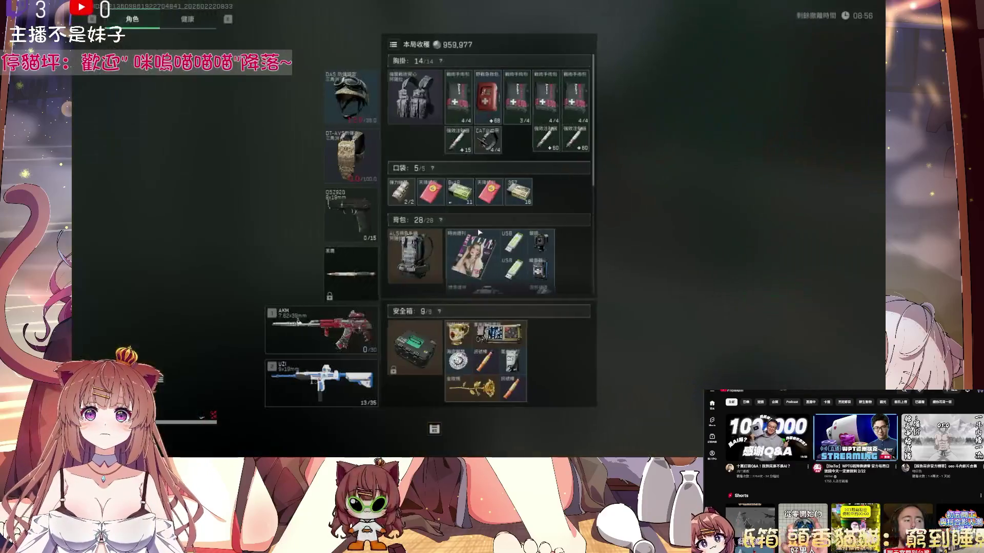
Step: Scroll down to the keycard case and drag the UZI item out of the backpack
scroll(413, 297, "down", 1)
scroll(412, 297, "down", 6)
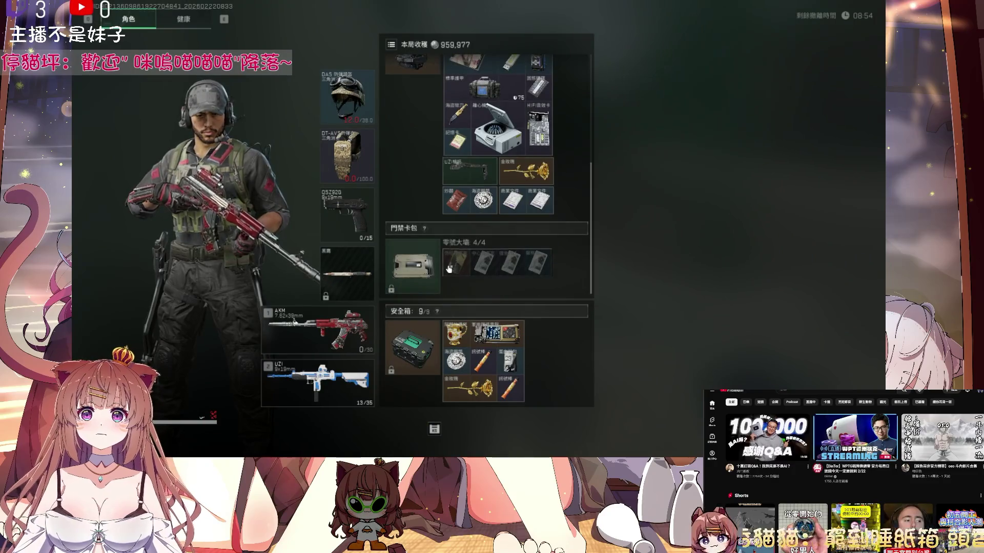
mouse_move(471, 172)
left_mouse_down()
mouse_move(477, 204)
mouse_move(328, 381)
left_mouse_up()
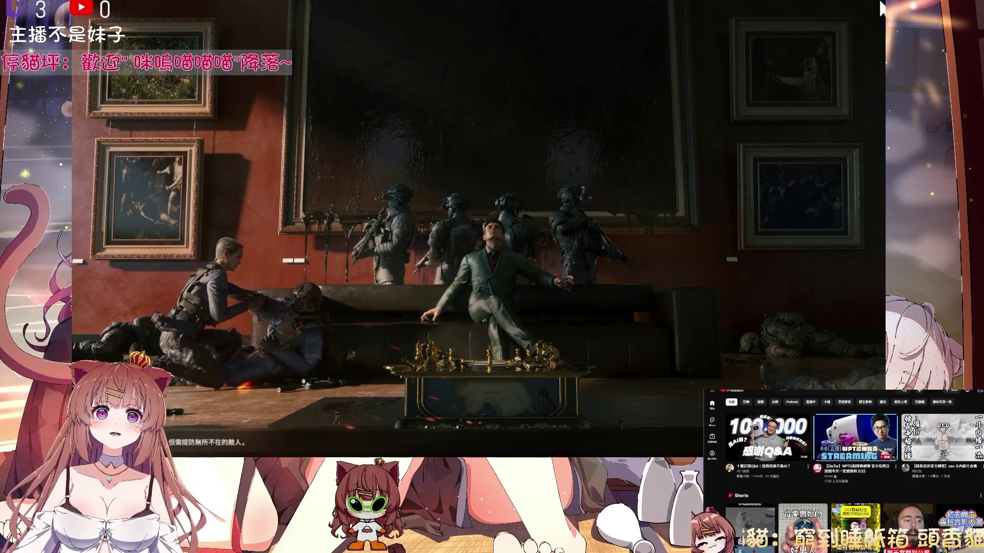
Step: Skip the post-extraction story cutscene
key("space")
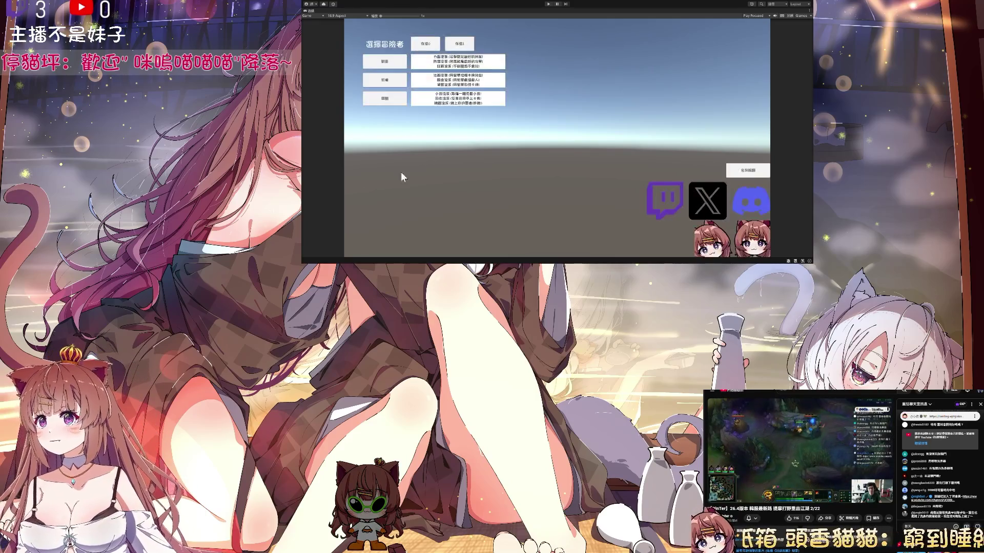
Step: Start Unity play mode to launch the card roguelike
left_click(549, 5)
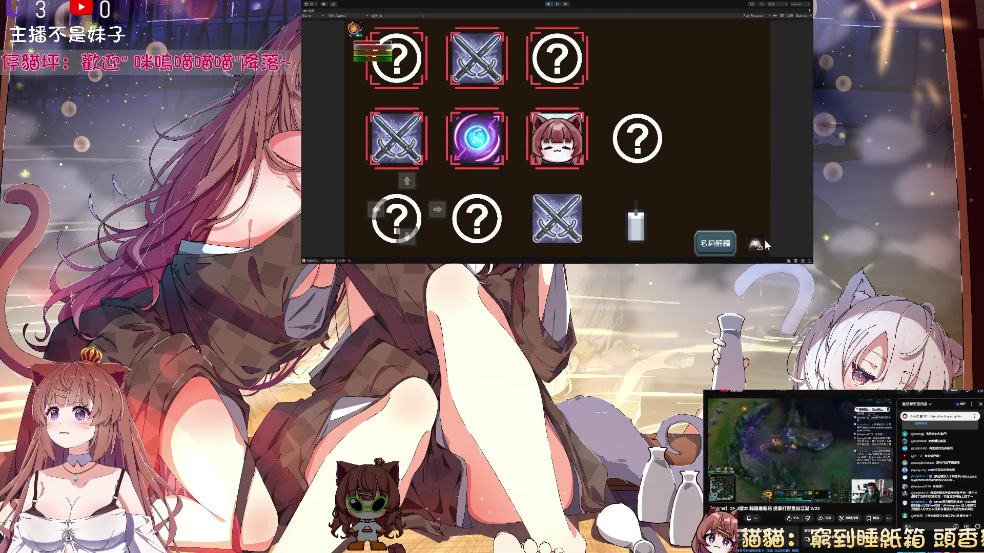
left_click(756, 250)
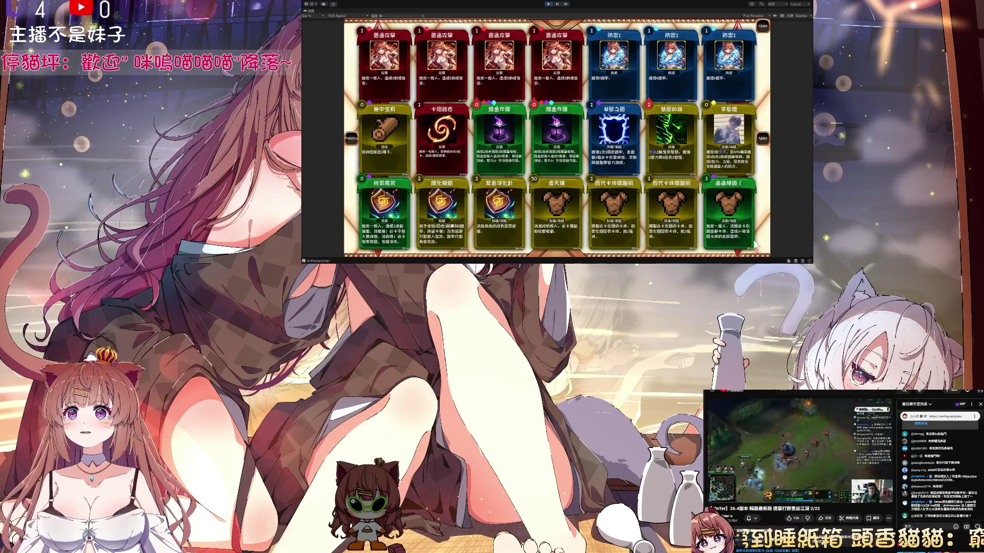
left_click(764, 27)
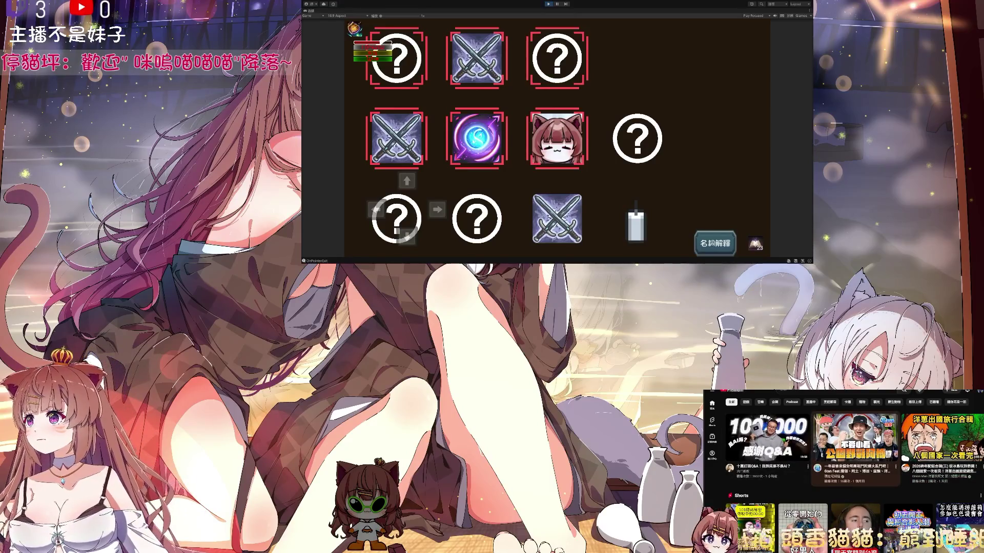
left_click(953, 439)
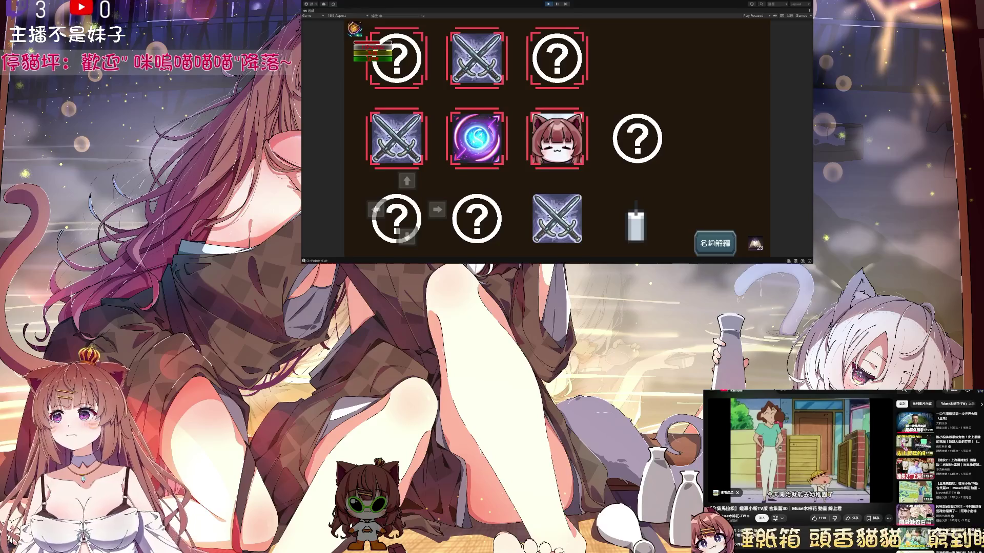
mouse_move(819, 410)
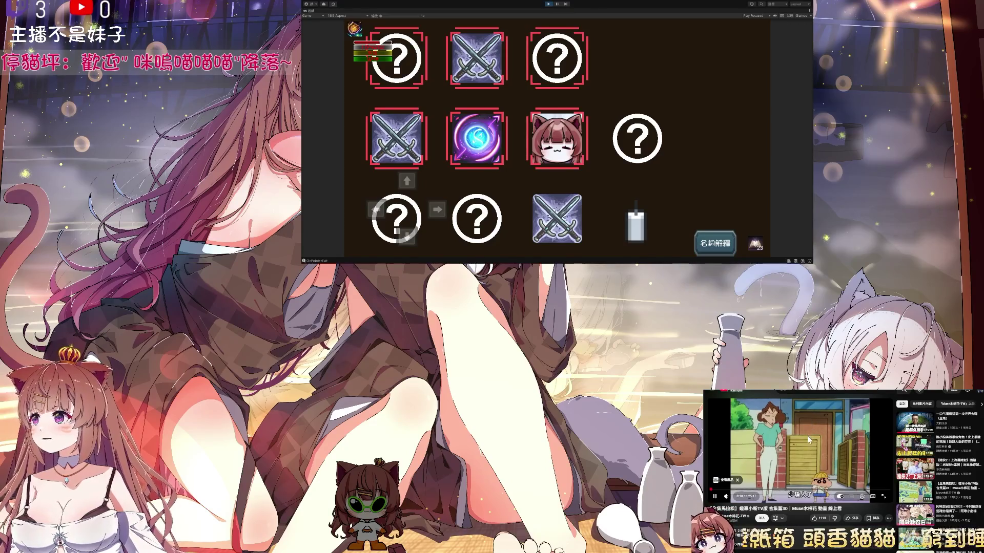
key("alt+Left")
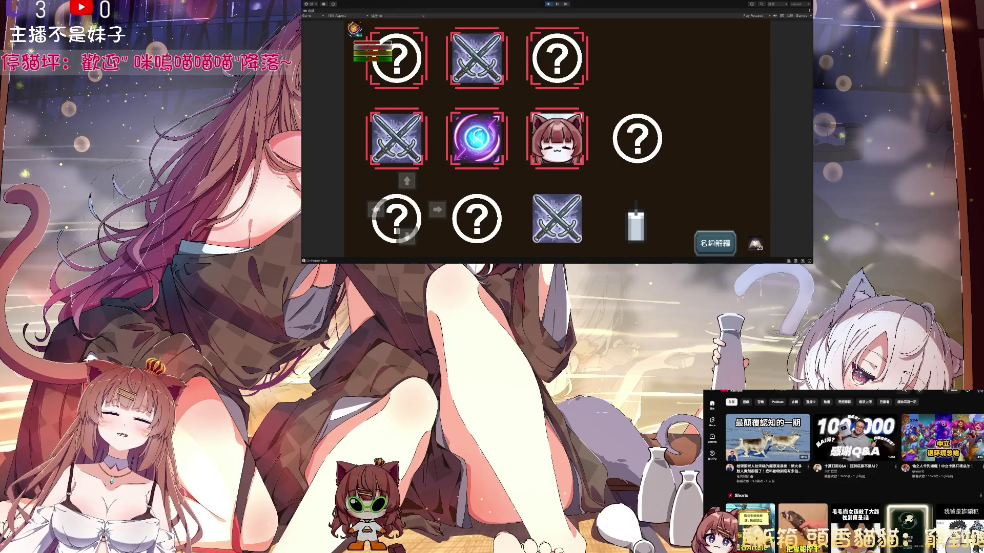
Step: Scroll down to the Shorts shelf and play the chocolate quiz short
scroll(845, 461, "down", 5)
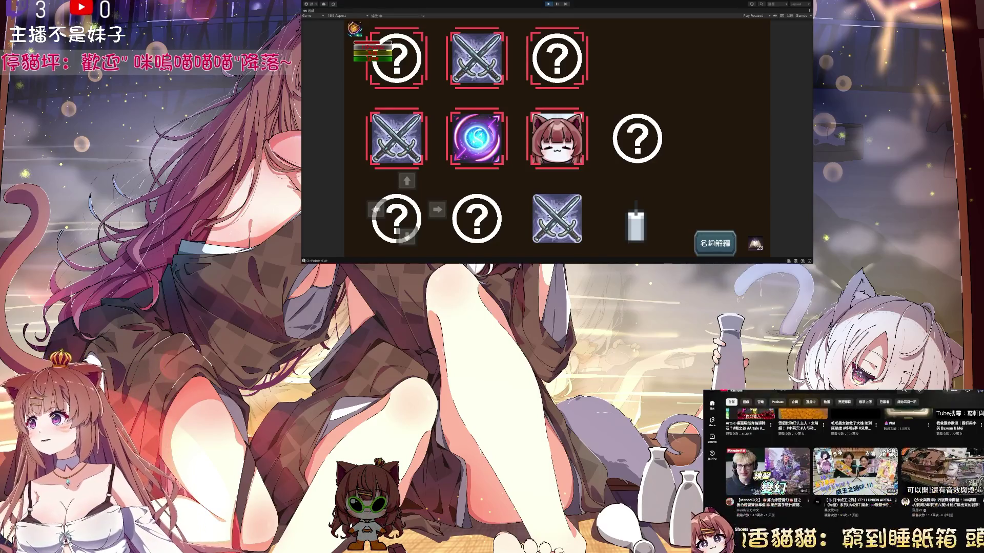
scroll(846, 461, "down", 3)
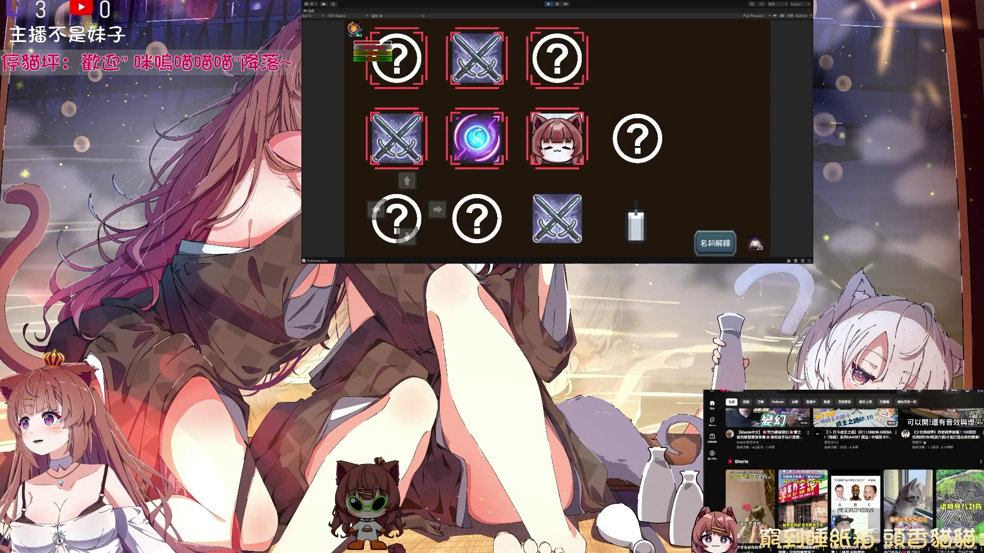
scroll(845, 461, "down", 3)
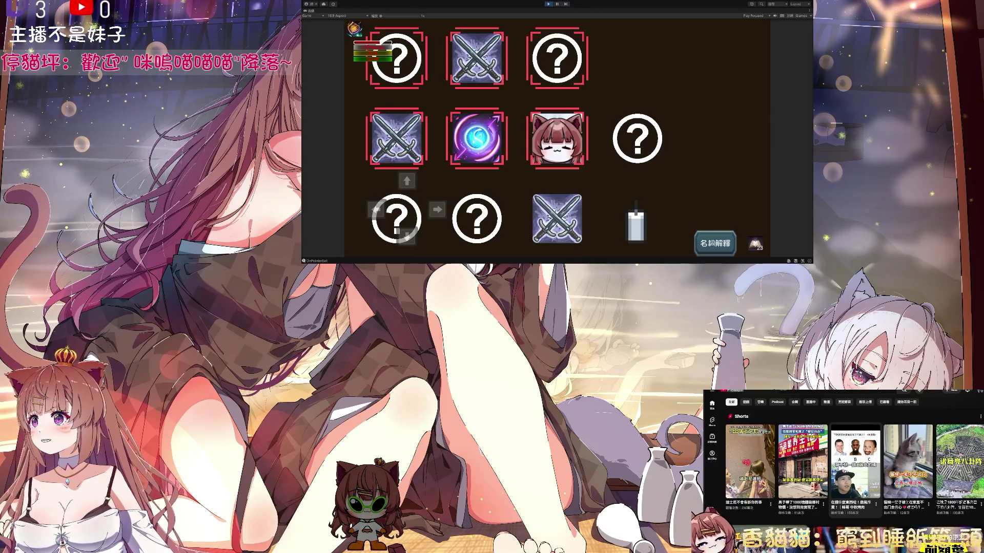
left_click(866, 474)
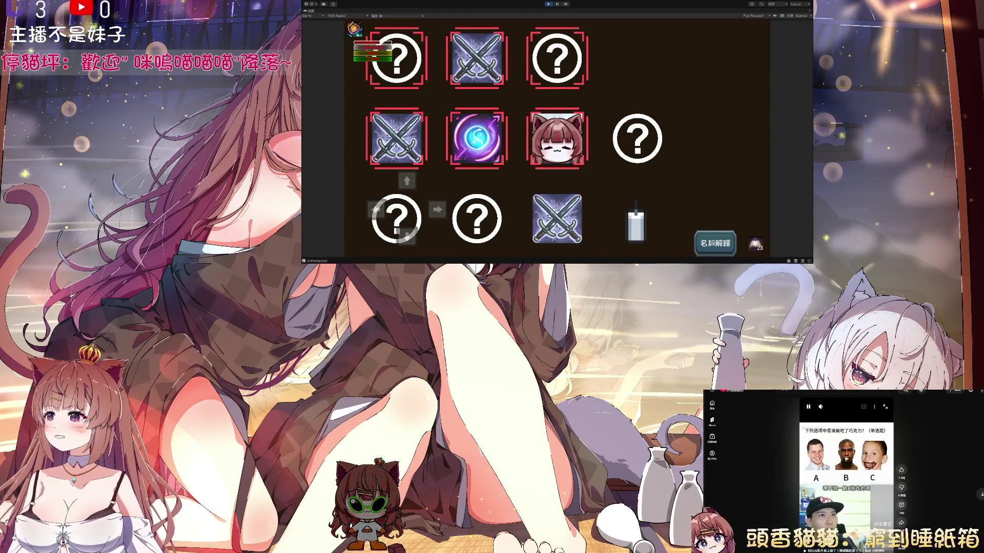
scroll(856, 457, "down", 1)
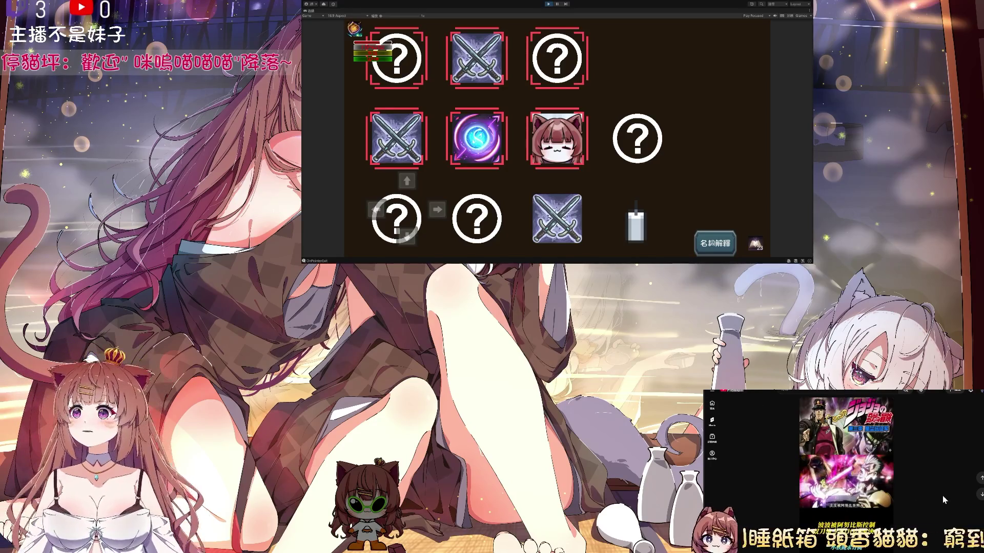
Step: Go back from Shorts to the home feed and open a gameplay video
key("alt+Left")
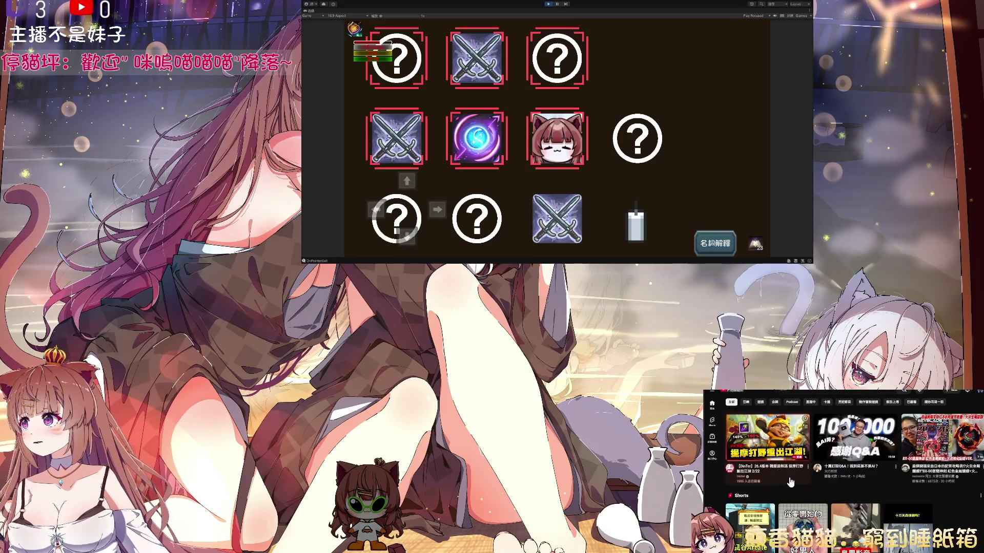
left_click(787, 487)
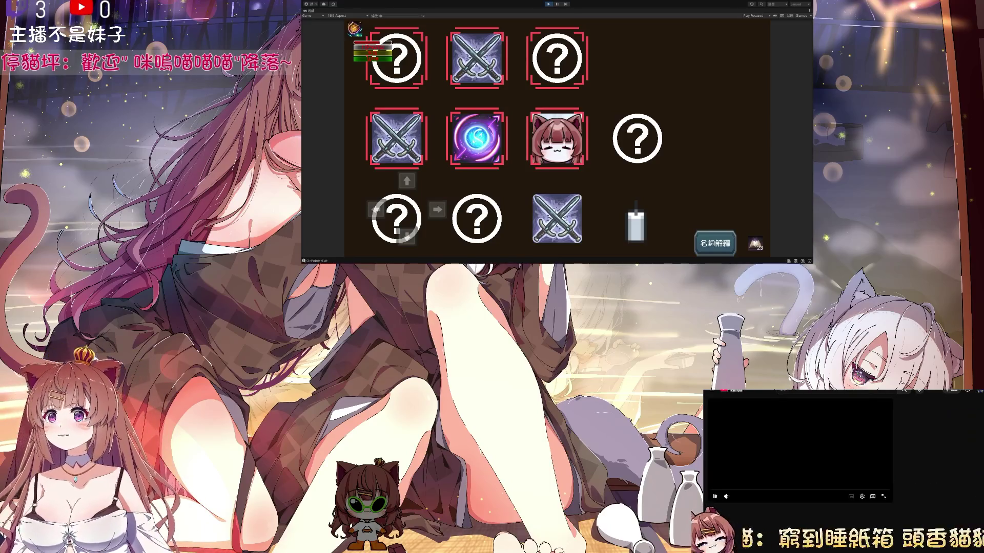
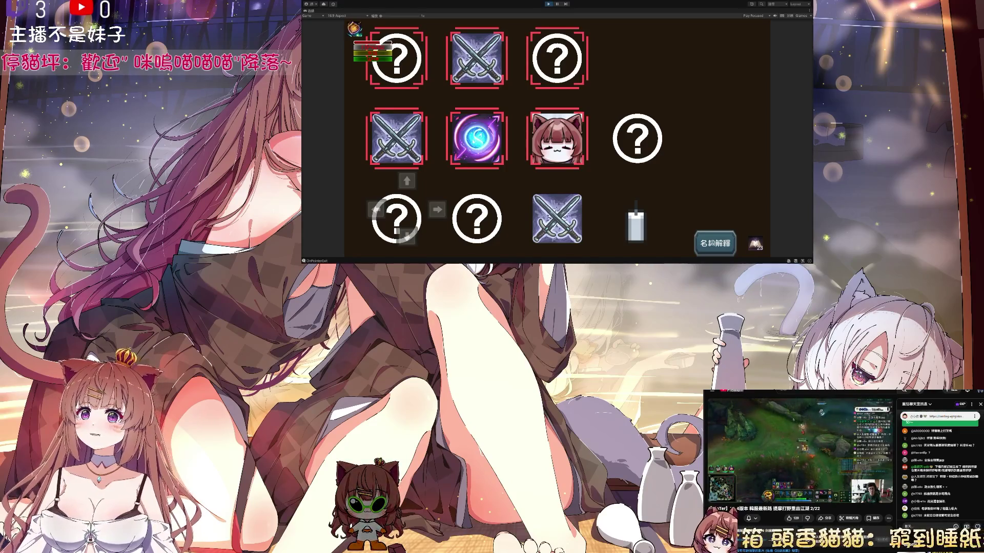
Step: Stop the running card game and restore the full editor layout
left_click(548, 4)
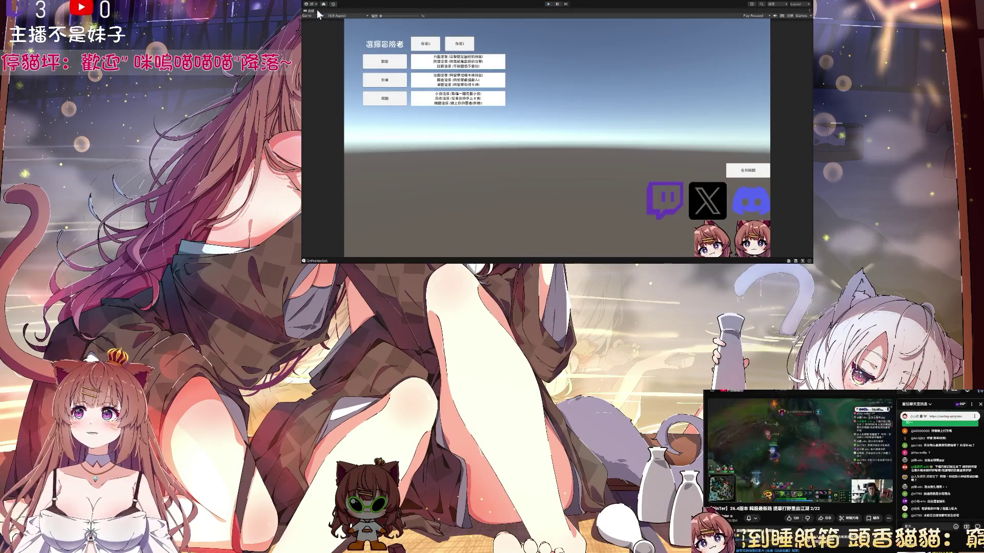
key("ctrl+1")
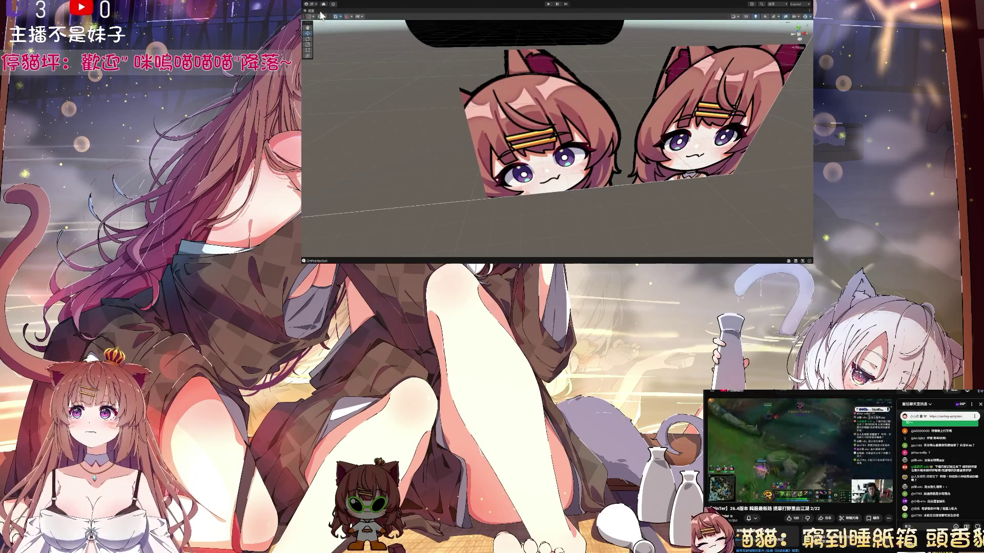
double_click(310, 10)
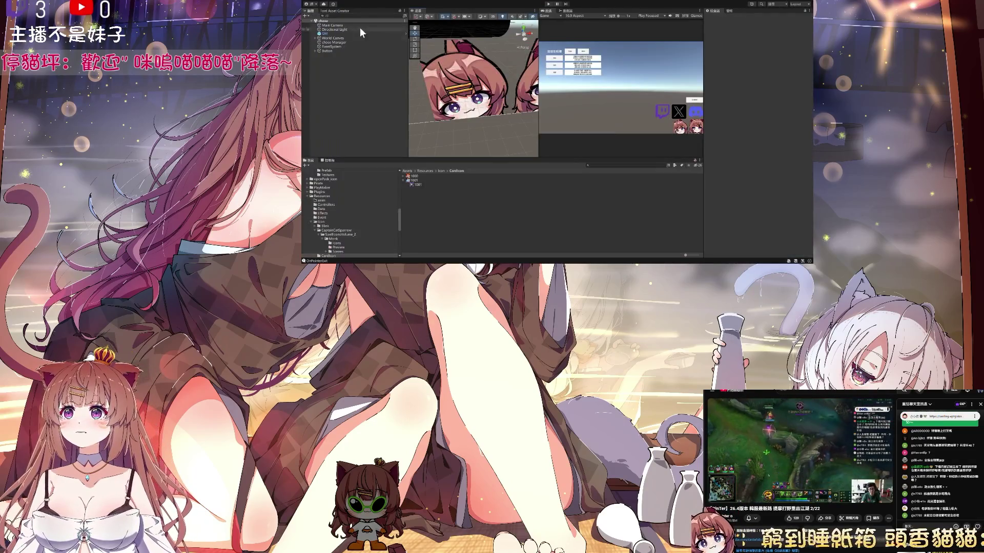
Step: Open card.xlsx from the Assets/_Excel folder and start editing cell G5
left_click(408, 171)
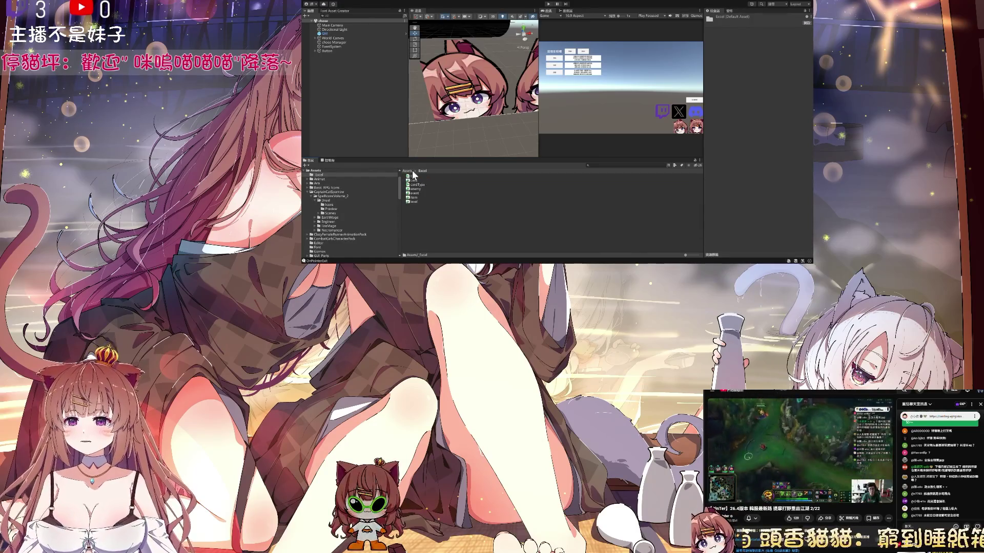
left_click(422, 177)
double_click(422, 176)
left_click(513, 181)
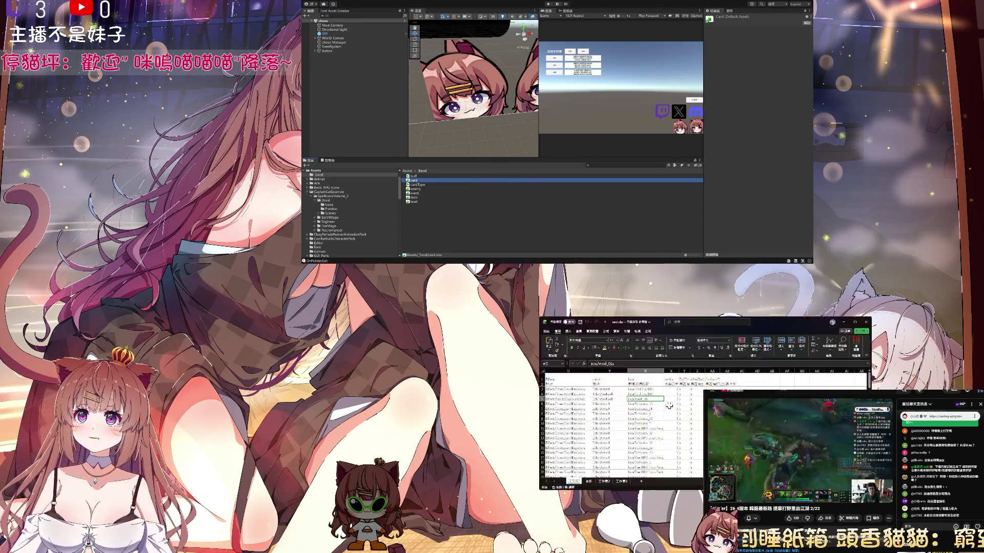
left_click(671, 399)
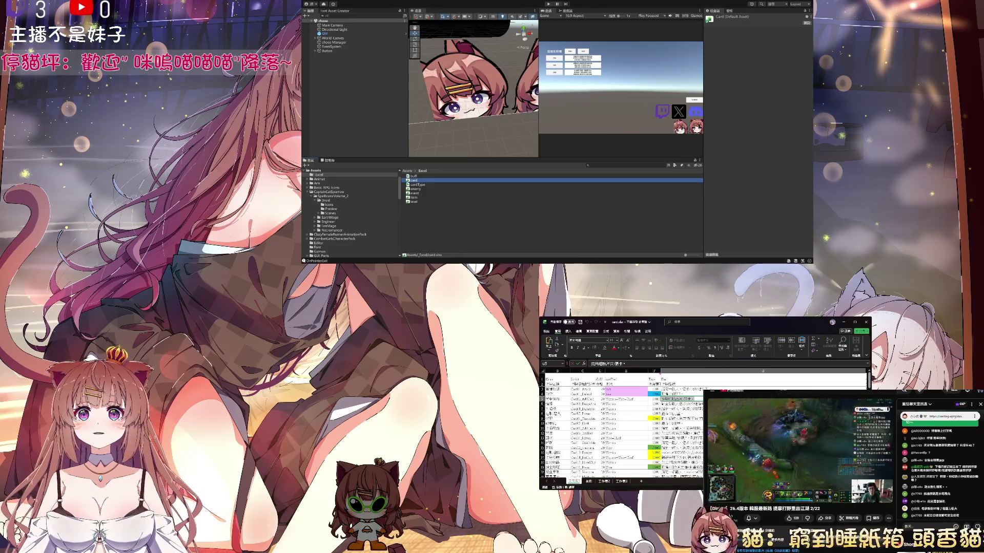
Step: Confirm the revised text in cell G5 and select cell B6
key("Return")
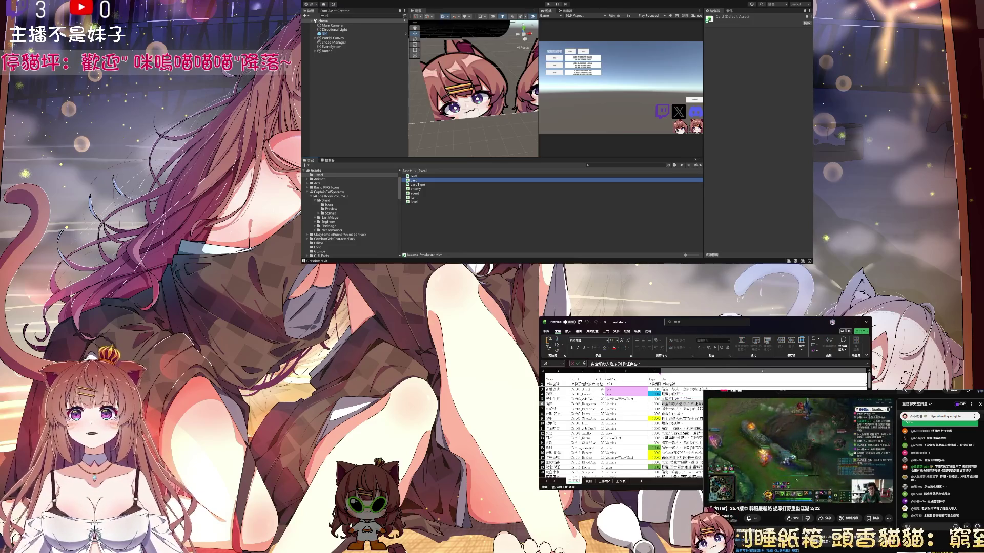
left_click(560, 404)
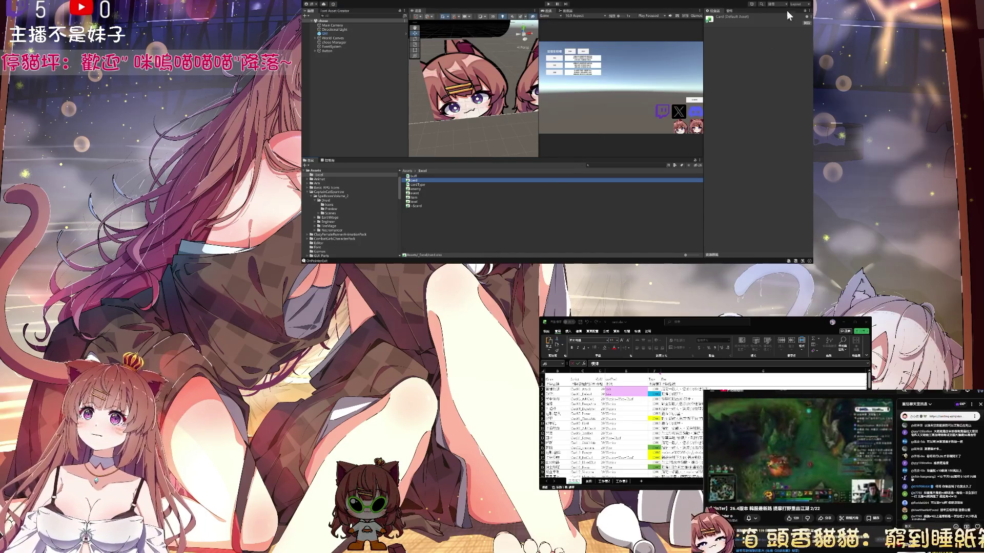
left_click(537, 81)
left_click_drag(536, 81, 523, 82)
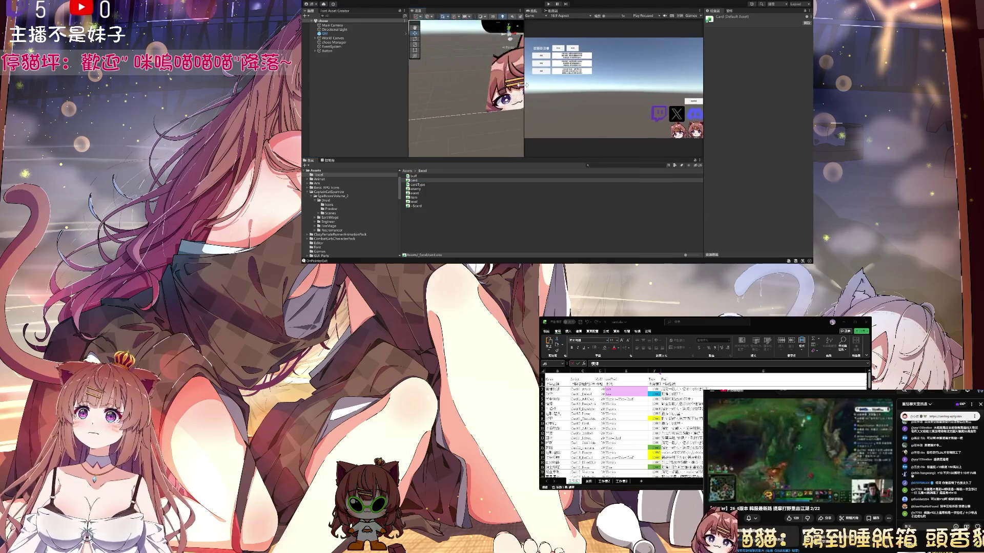
left_click(556, 404)
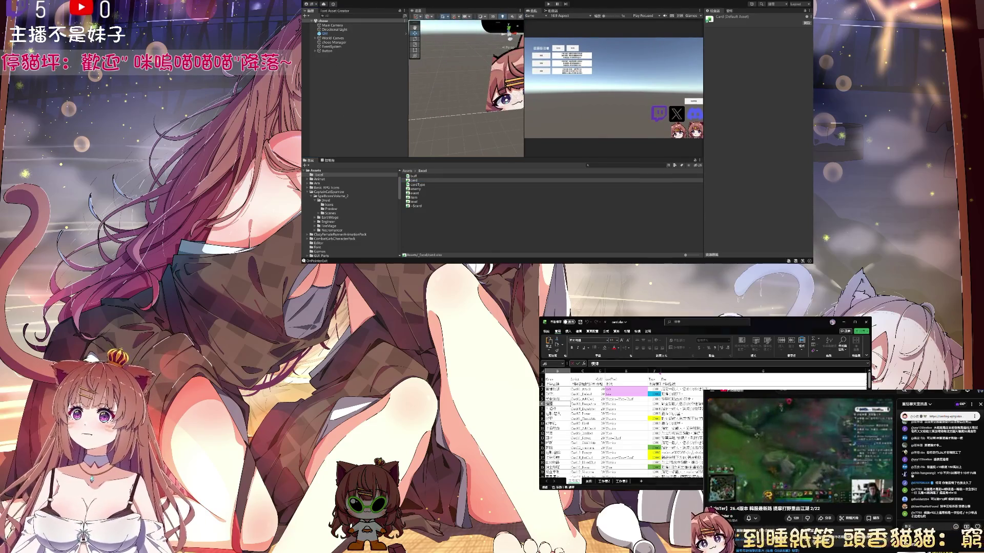
left_click(544, 205)
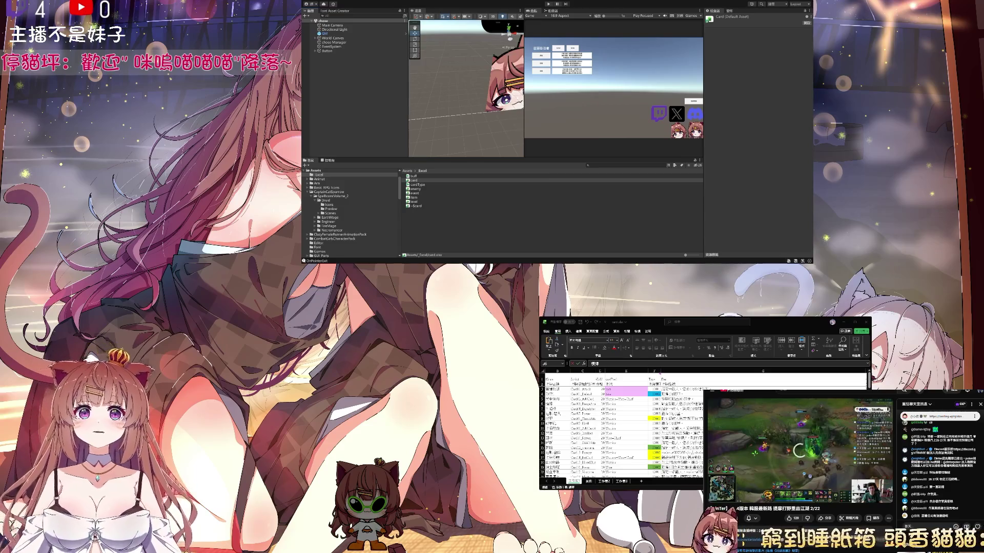
key("alt+Left")
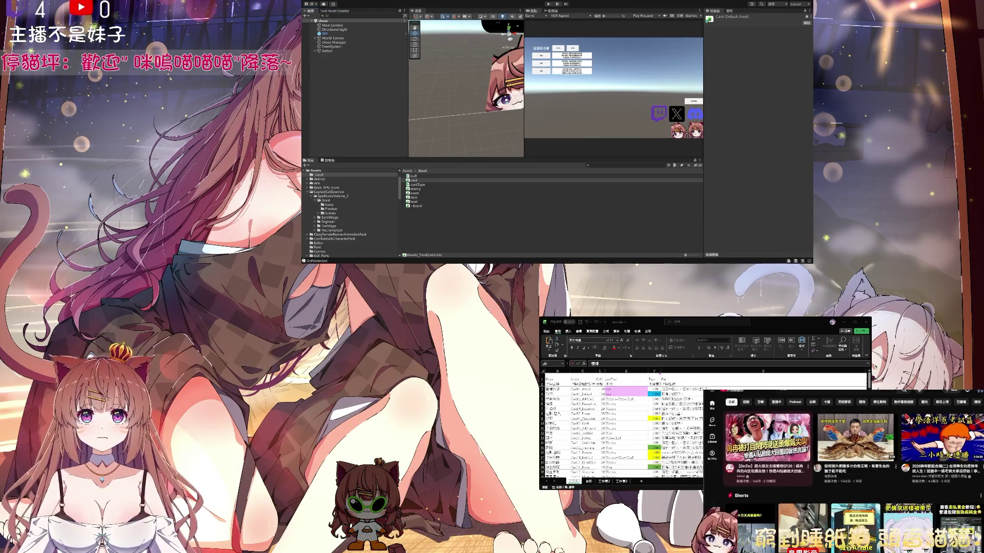
key("alt+Right")
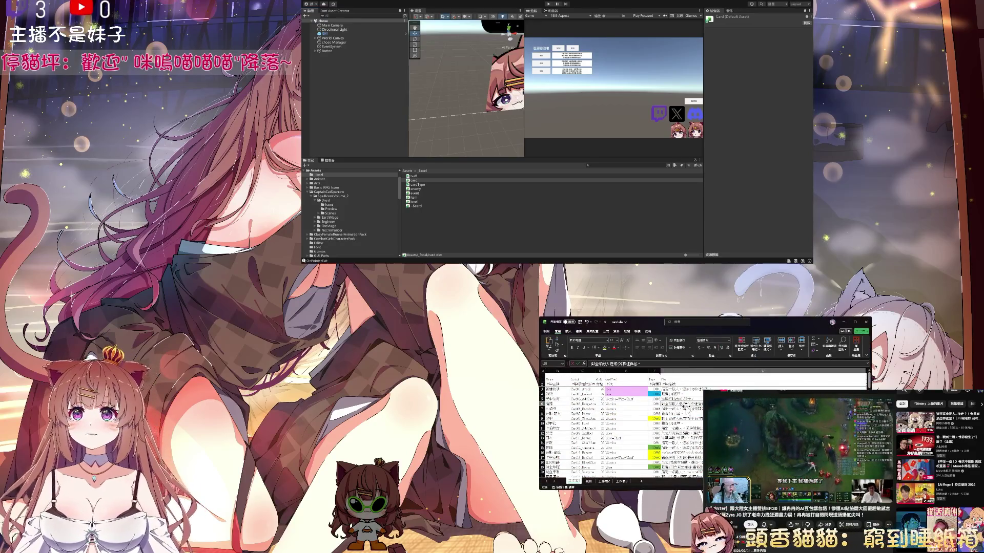
Step: Read the full text of cell U7, then return the browser to the YouTube home feed
left_click(684, 408)
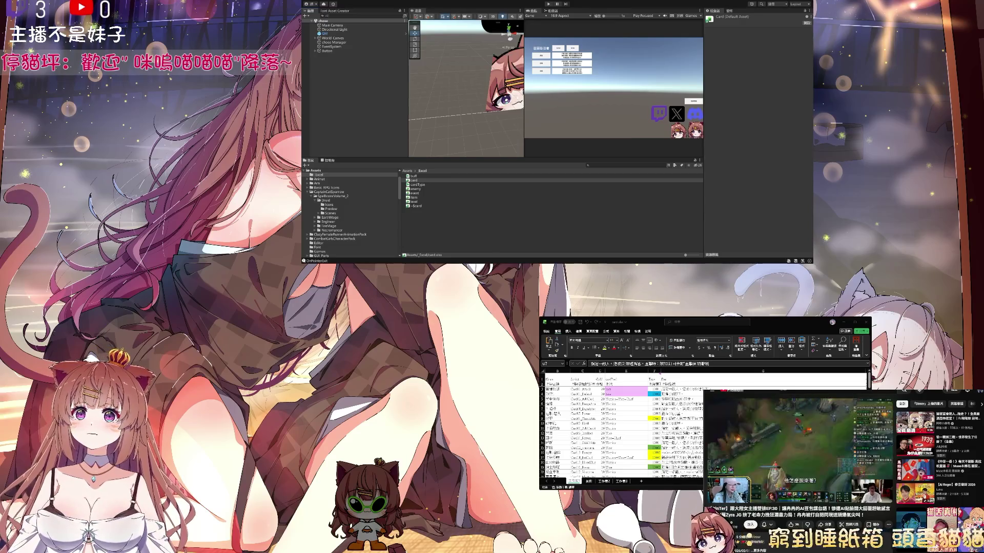
key("alt+Left")
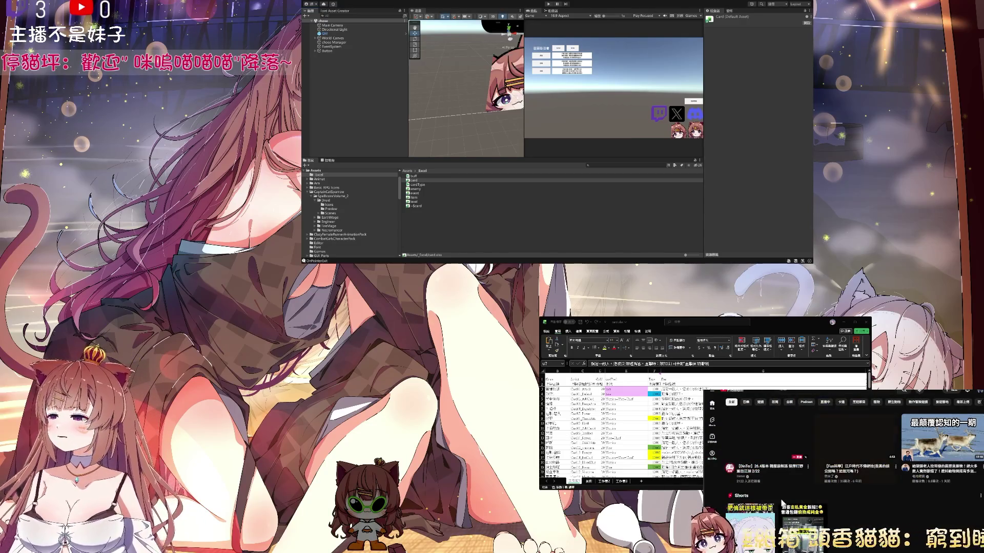
scroll(794, 492, "down", 4)
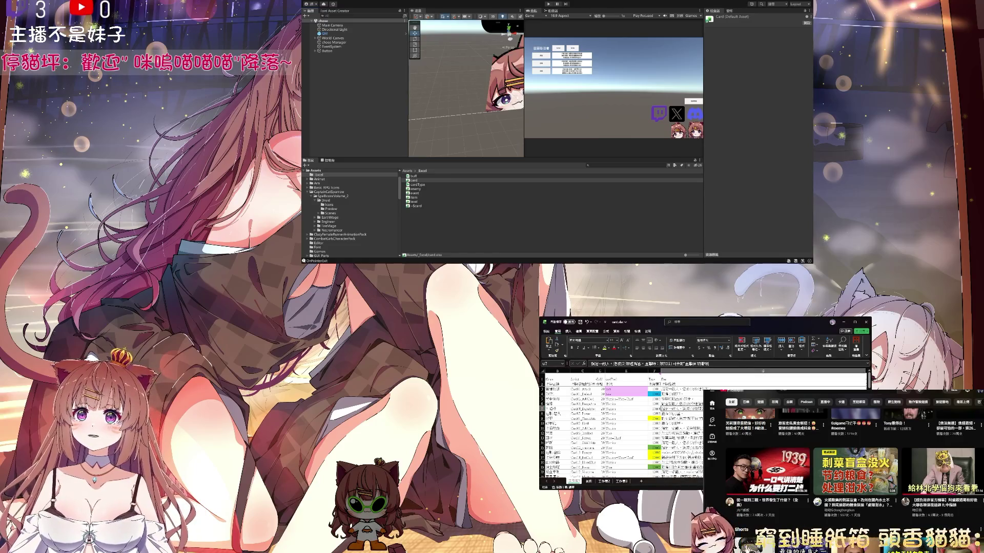
Step: Put cell B8 into edit mode, then return to cell A8
left_click(566, 413)
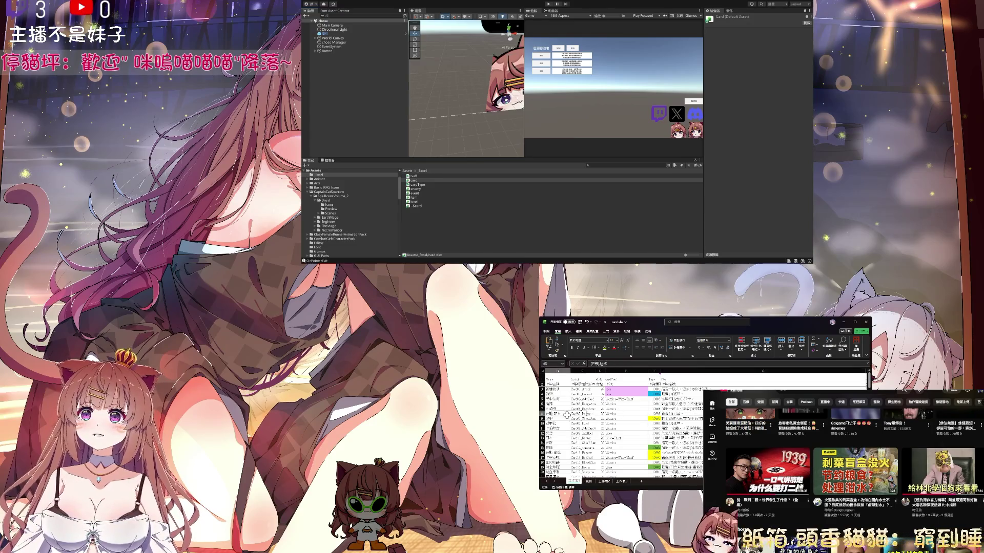
double_click(566, 414)
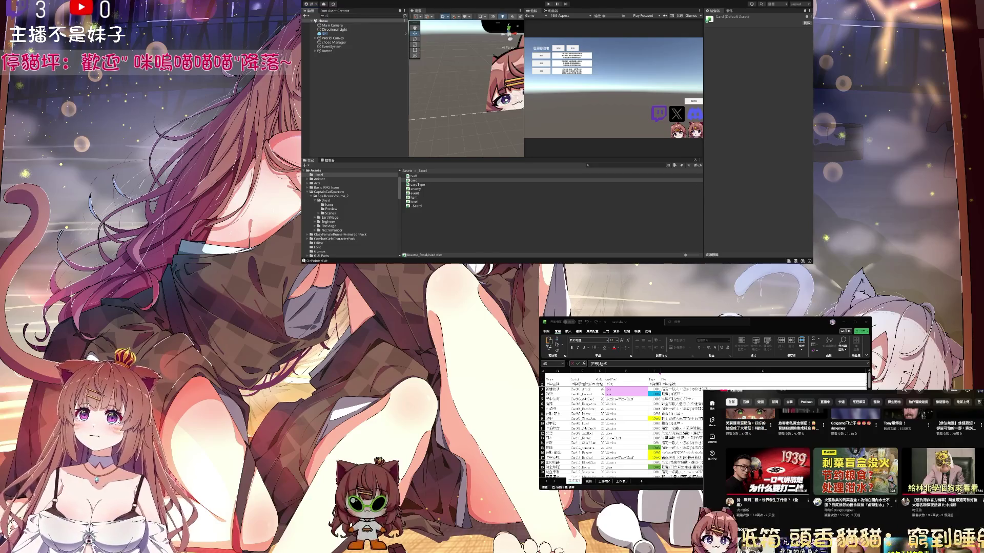
left_click(554, 413)
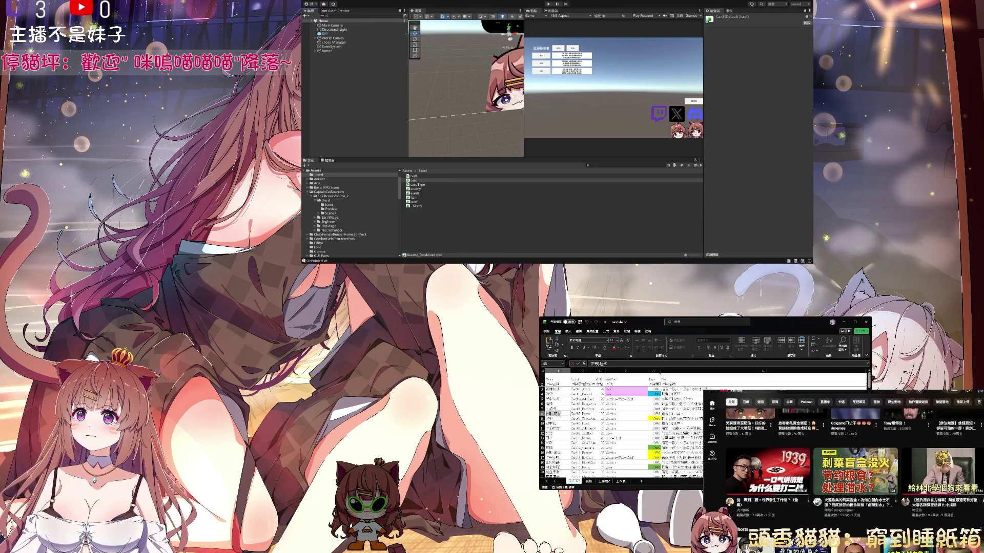
left_click(559, 419)
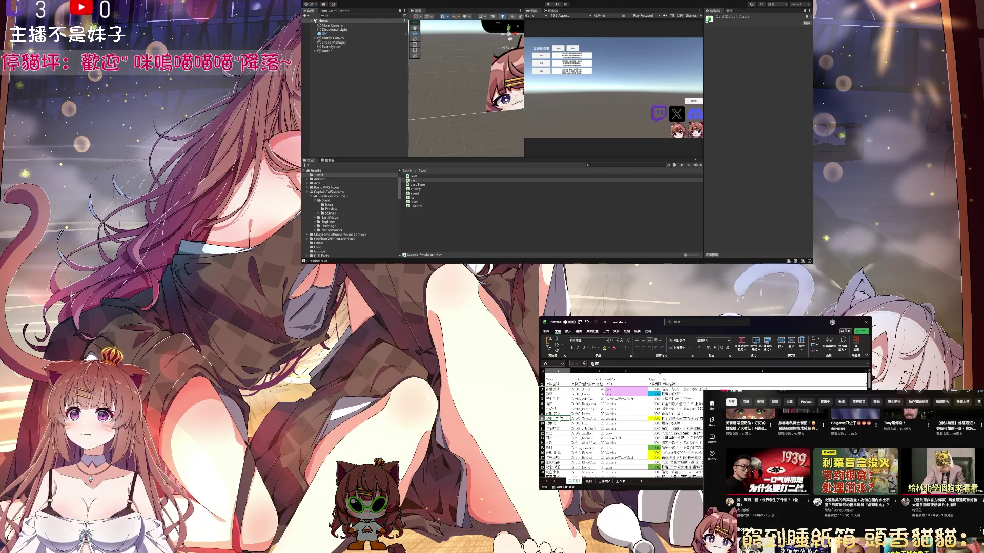
double_click(560, 418)
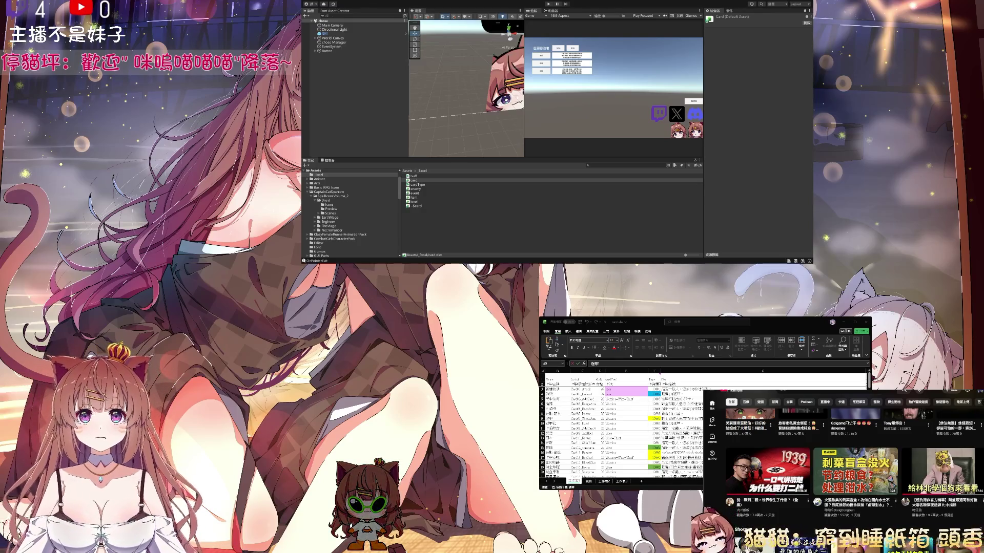
Step: Read cell G10's text in the card sheet, then start a YouTube video from the feed
left_click(556, 419)
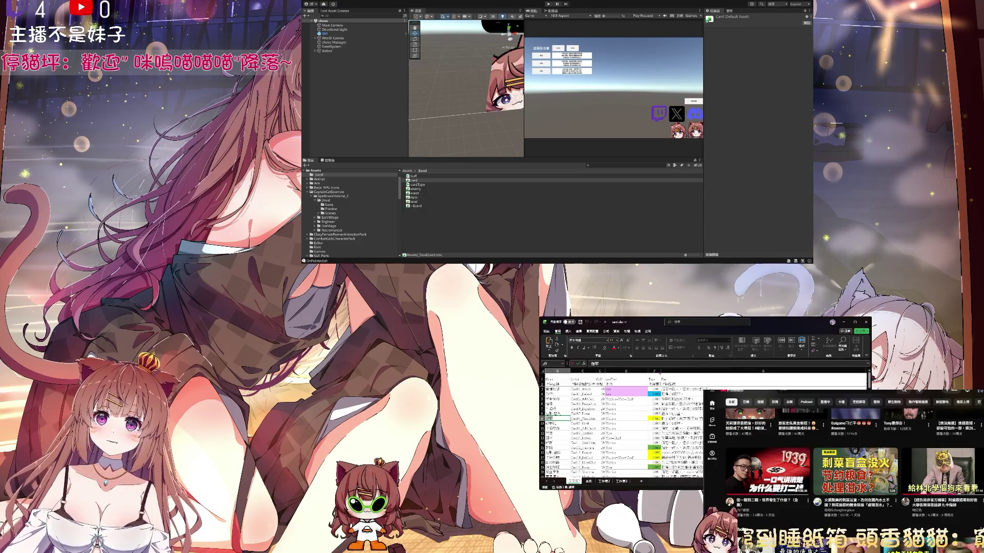
left_click(700, 423)
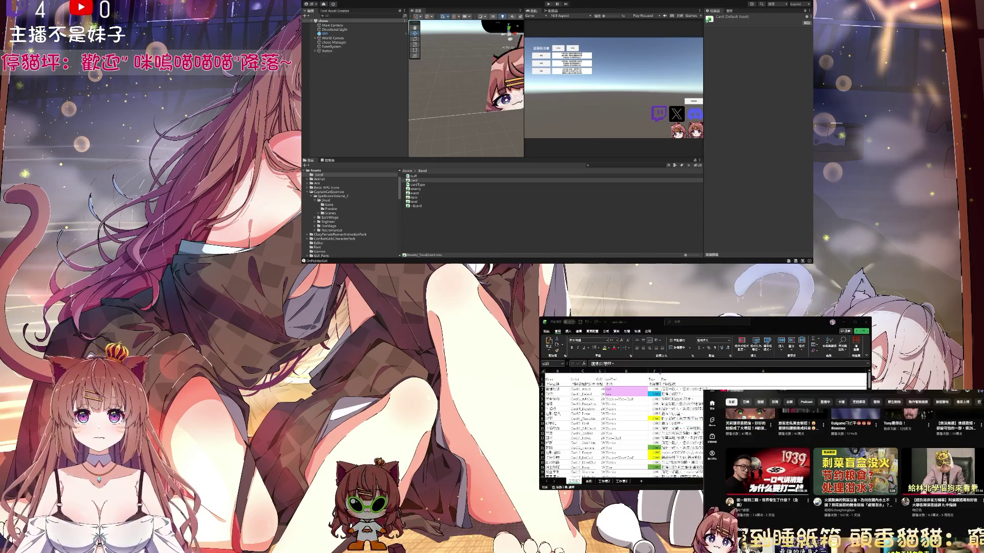
left_click(855, 470)
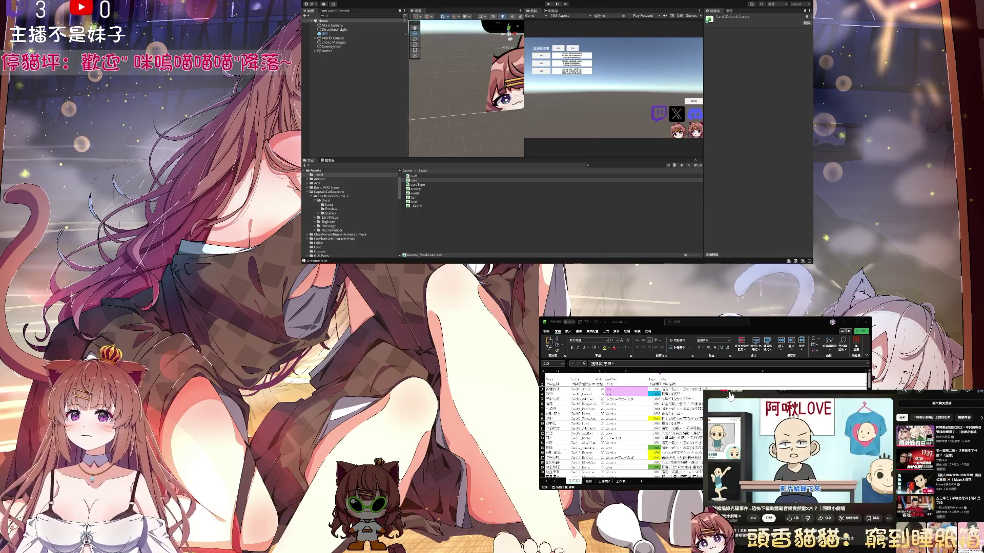
Step: Return YouTube to its home feed, then scroll the card sheet right to columns Q–AE
left_click(730, 396)
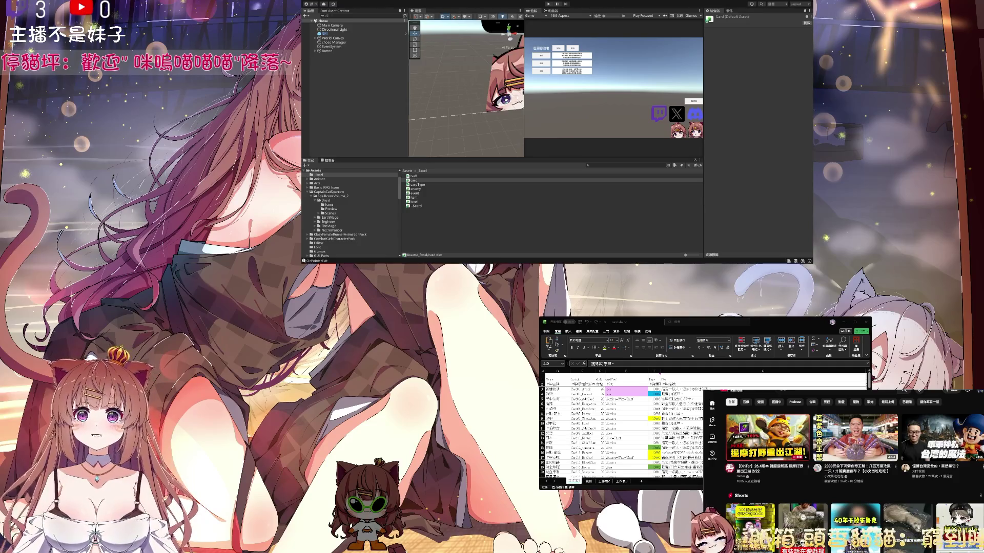
key("alt+Tab")
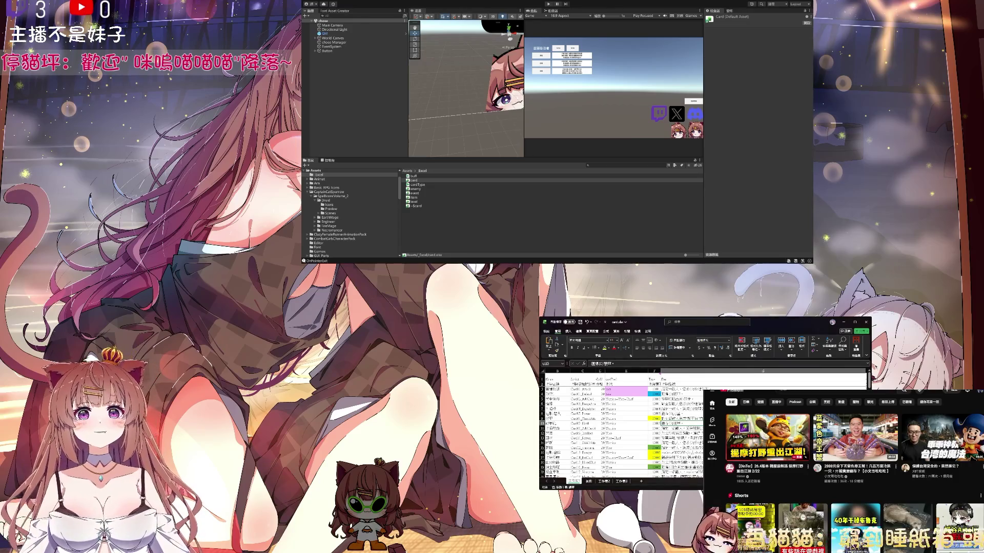
scroll(623, 425, "right", 5)
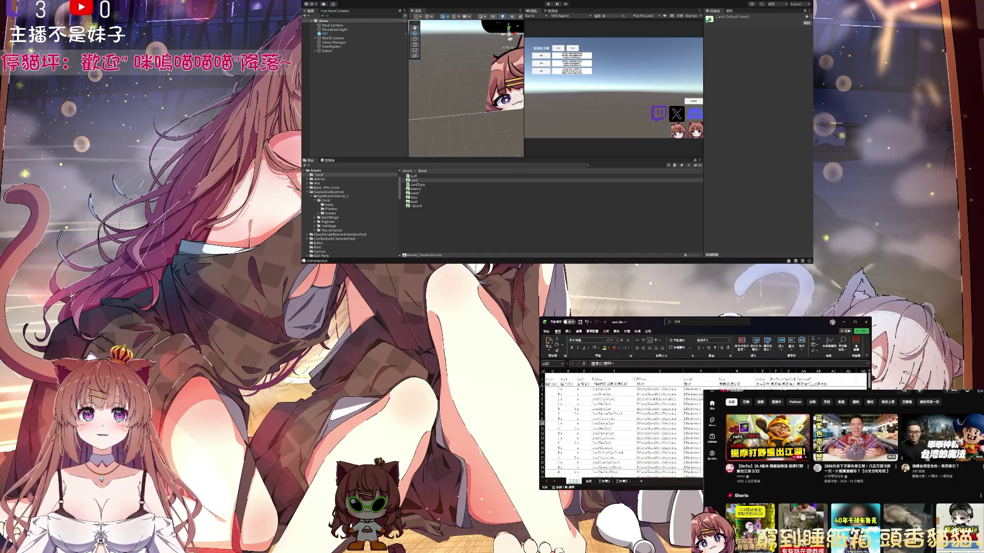
Step: Browse to Assets/Resources/Icon/CardIcon in the Project window and select card image 1000
left_click(419, 181)
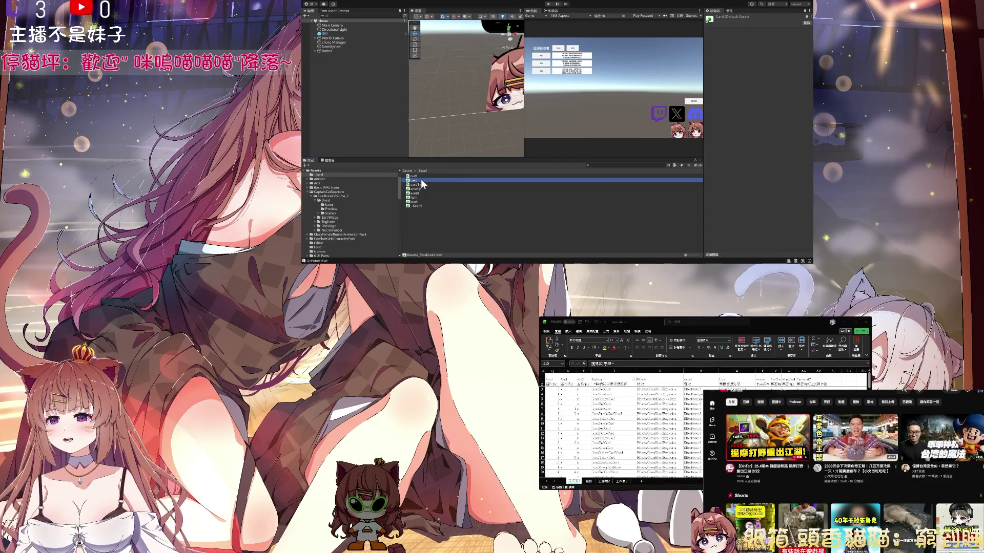
left_click(407, 171)
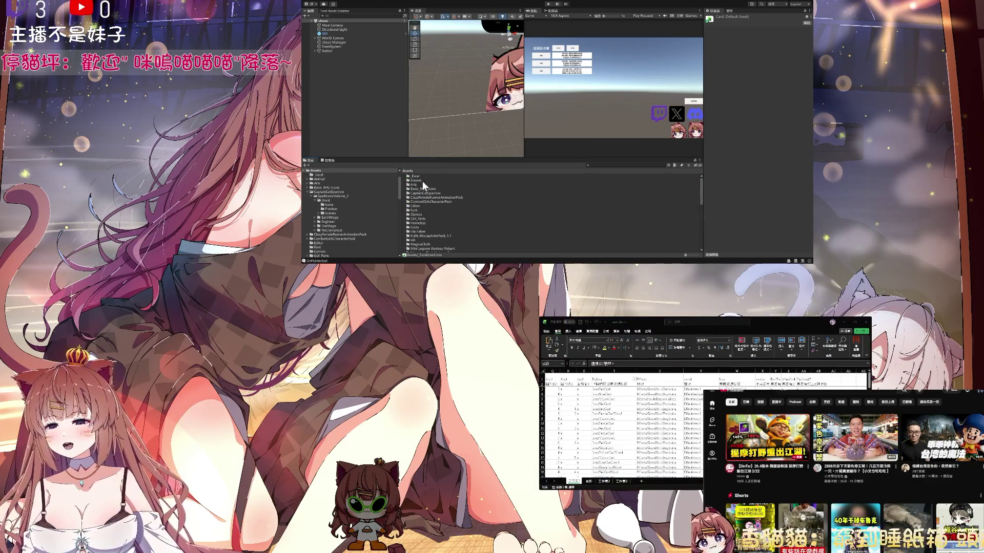
scroll(422, 220, "down", 3)
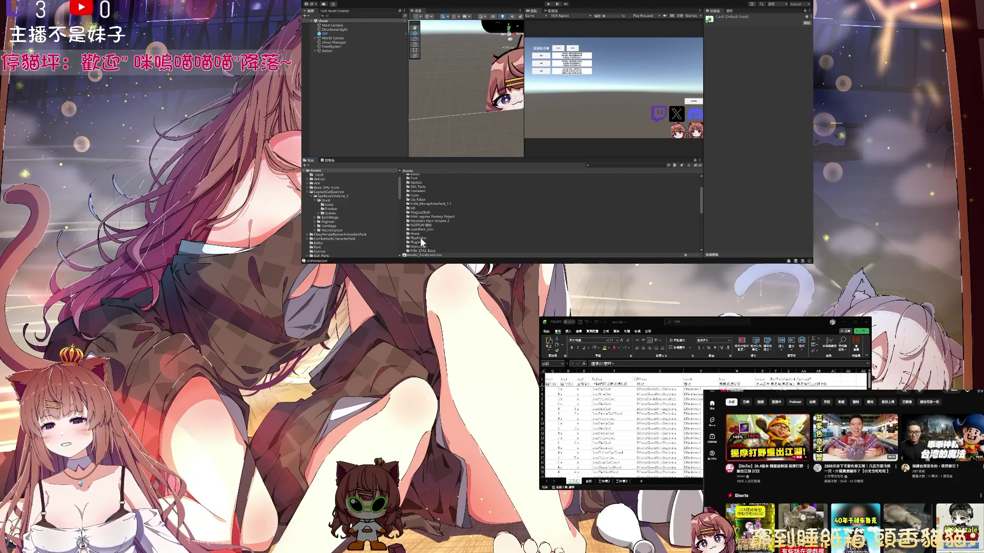
scroll(425, 237, "down", 2)
double_click(425, 231)
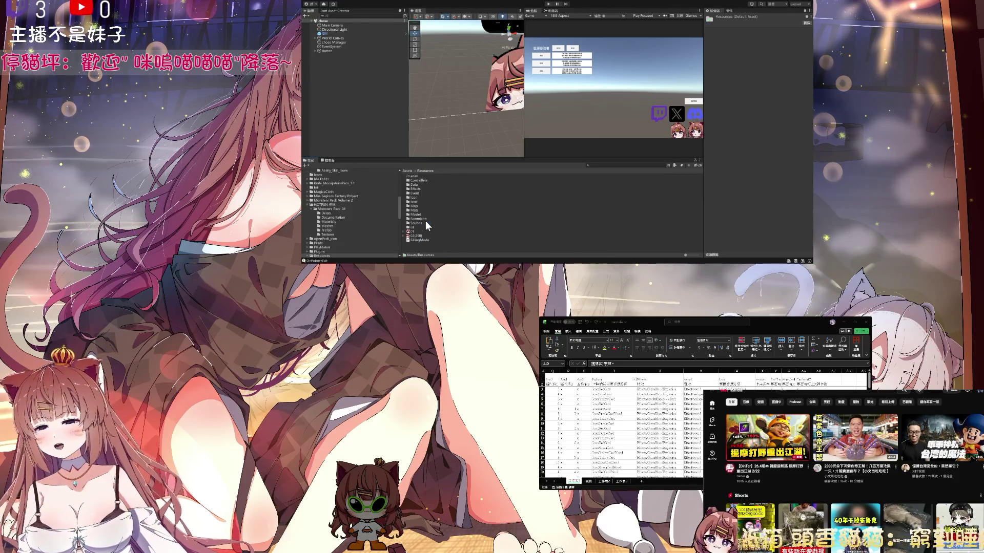
left_click(417, 227)
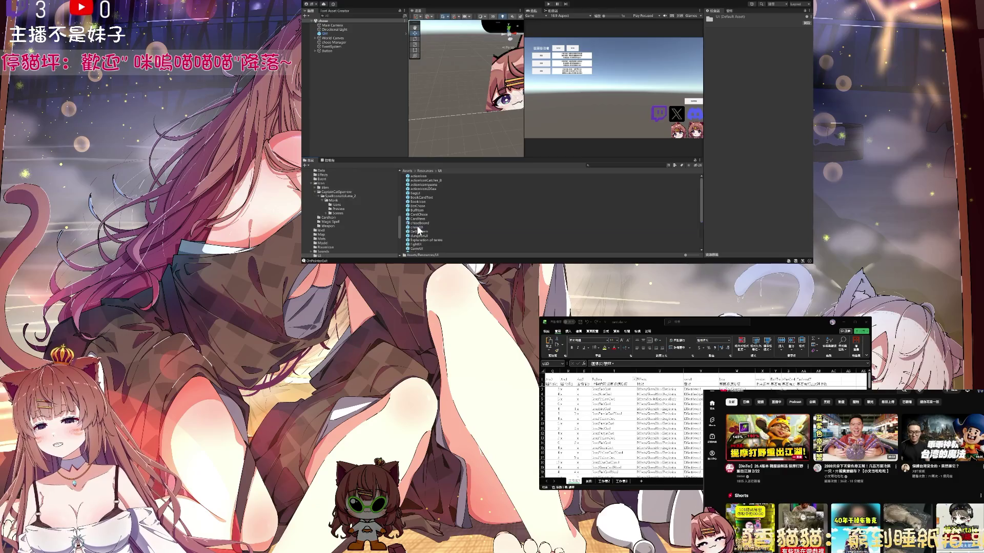
double_click(427, 197)
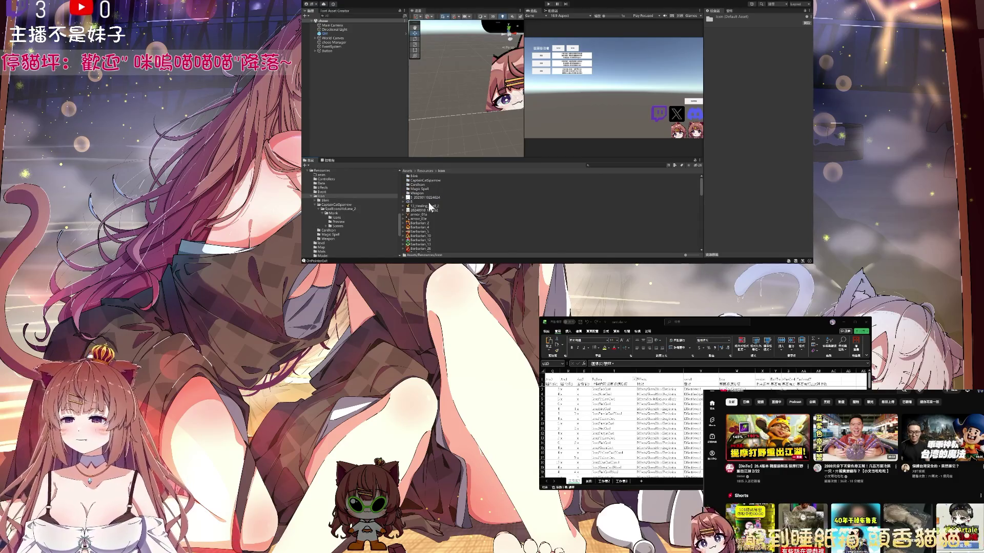
double_click(422, 185)
left_click(424, 177)
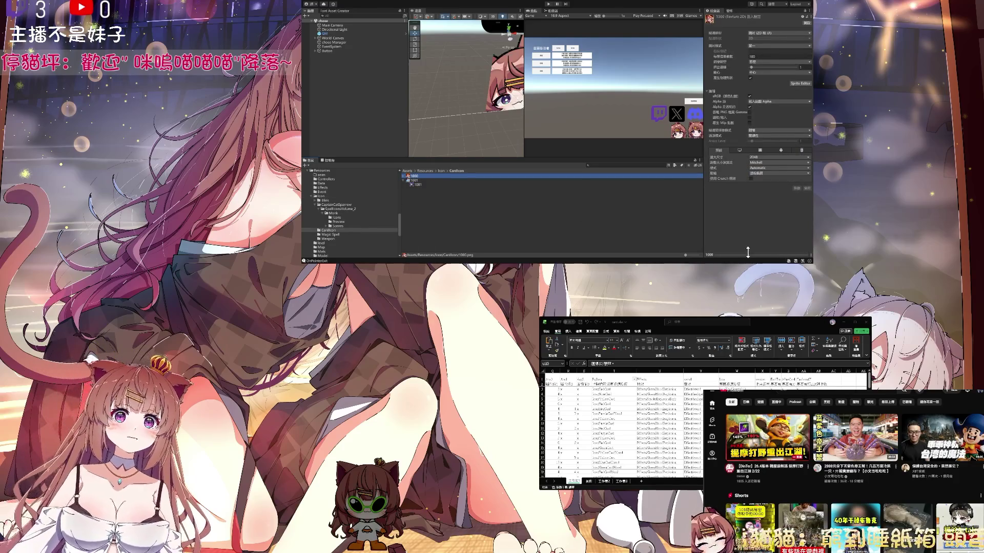
Step: Enlarge the Inspector preview of 1000.png and refresh so the new ChatGPT image imports
left_click_drag(753, 257, 753, 171)
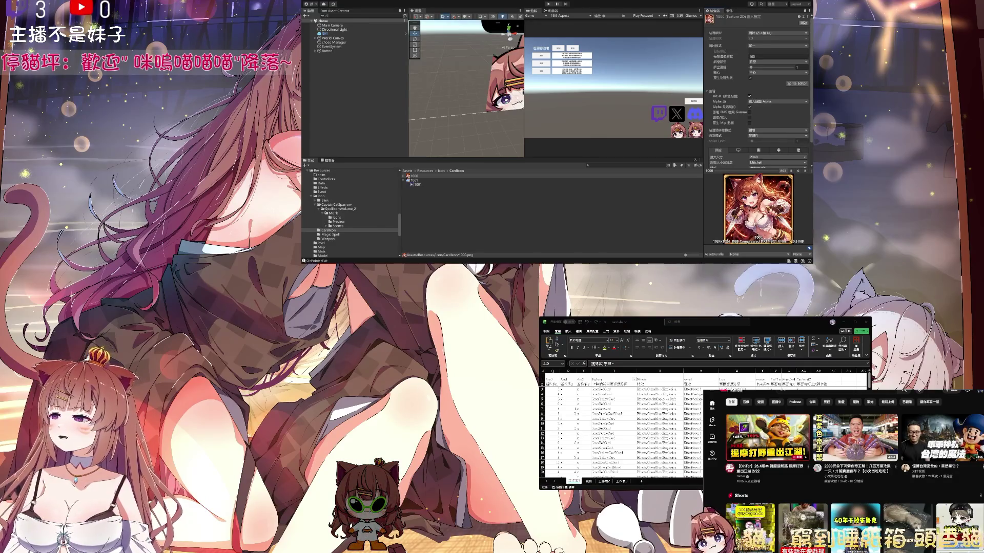
key("alt+Tab")
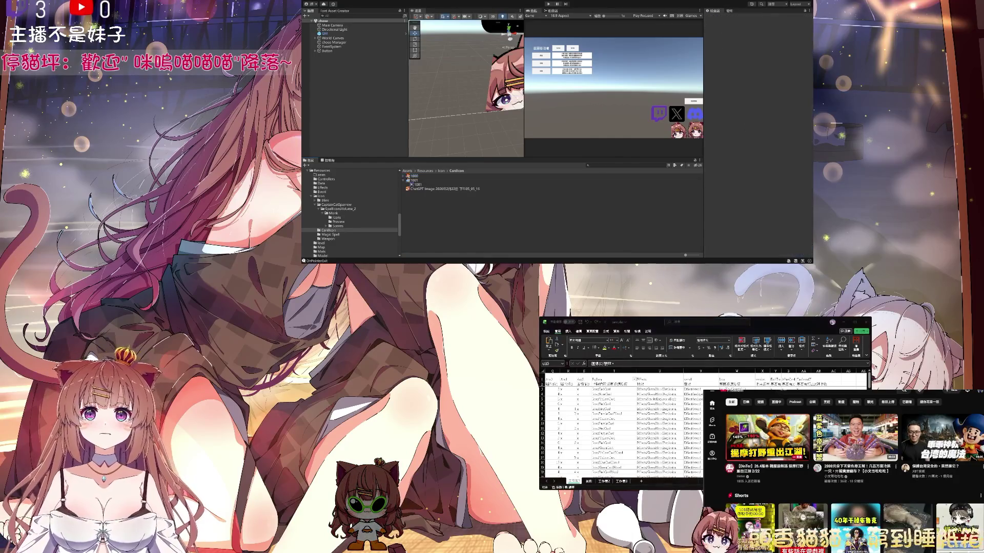
Step: Select card icon 1001 to view its preview in the Inspector
left_click(414, 180)
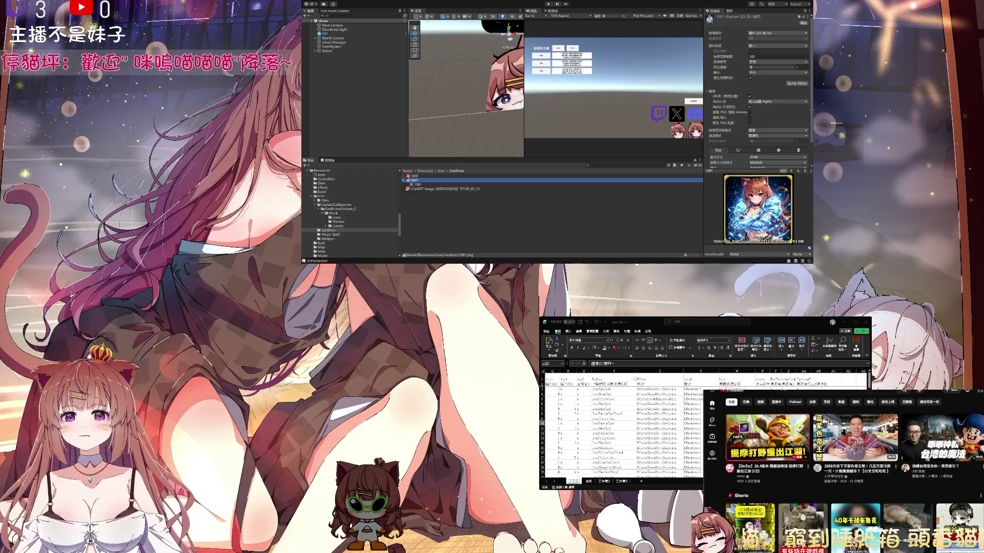
scroll(620, 425, "left", 10)
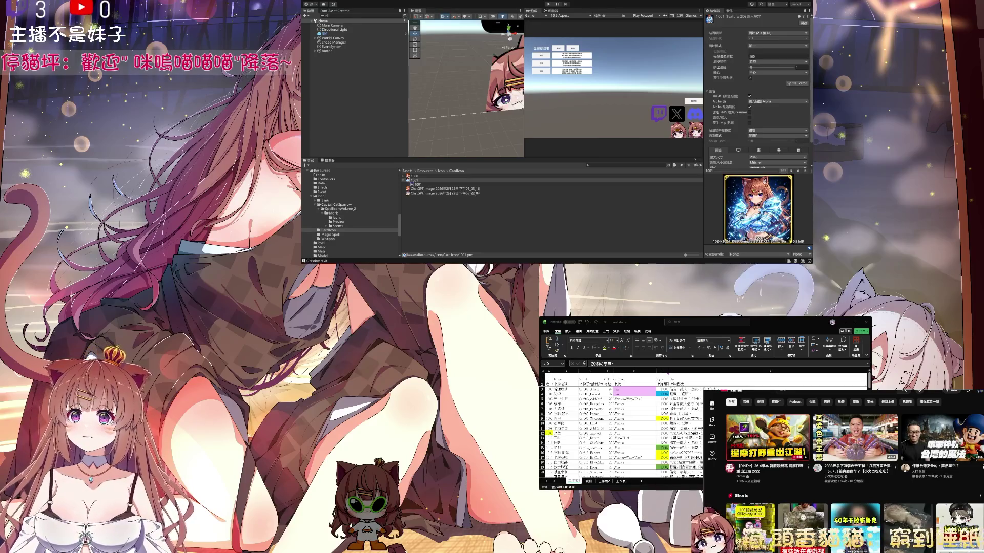
Step: Preview the two new ChatGPT images (05_05_16 and 22_04) in CardIcon
left_click(478, 194)
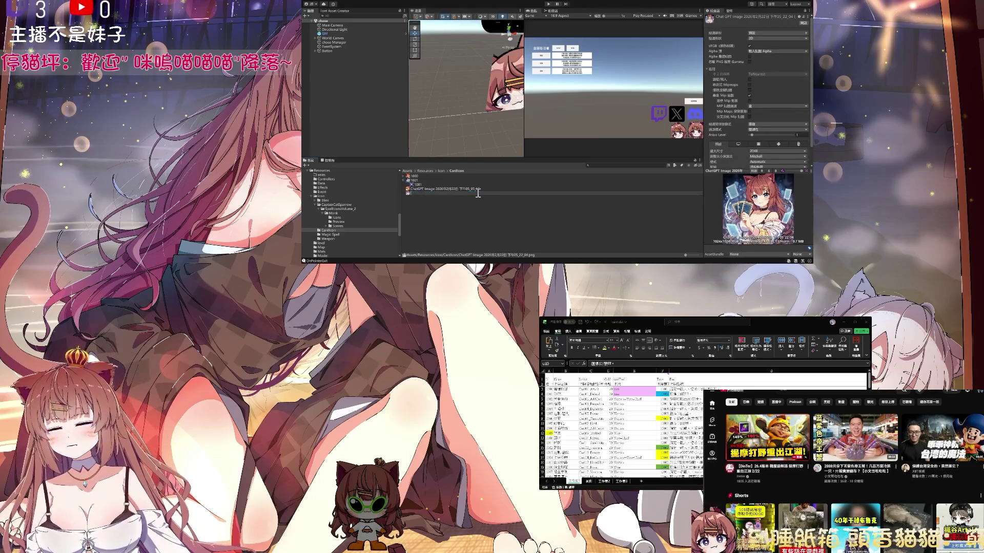
key("Return")
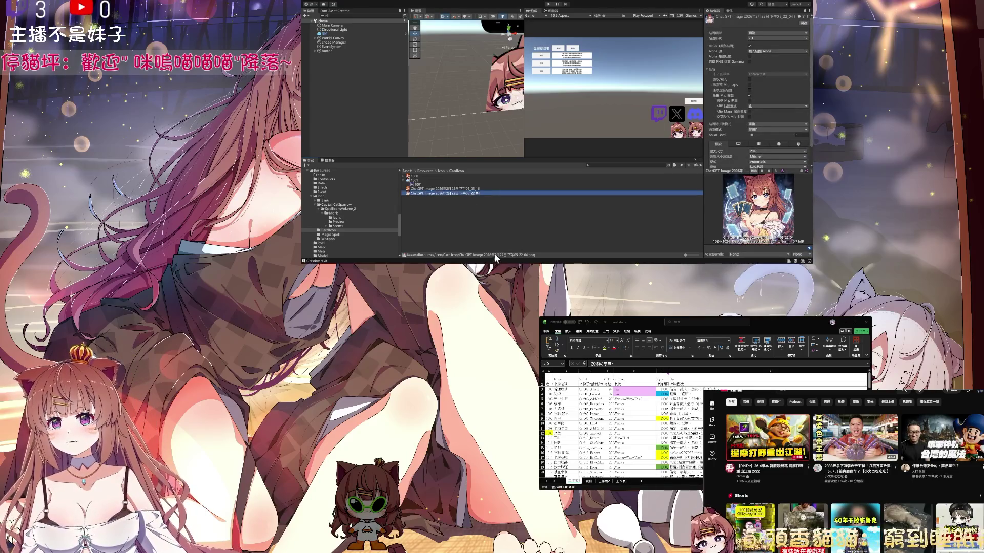
left_click(686, 423)
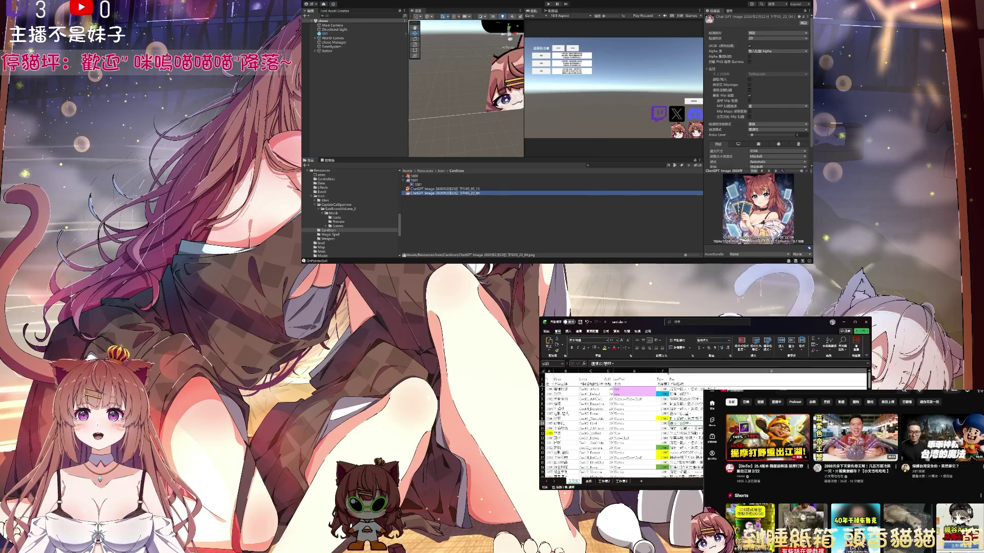
left_click(477, 189)
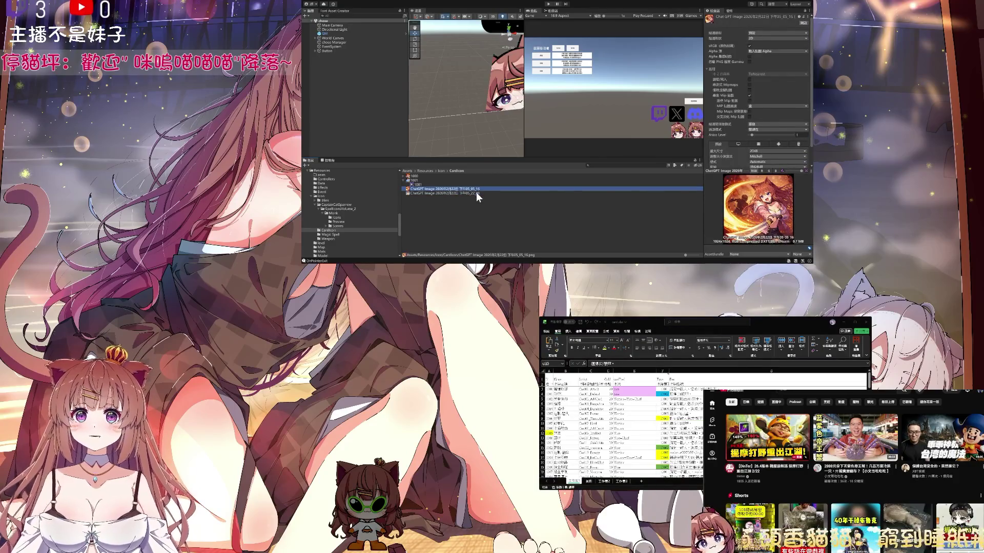
left_click(475, 192)
Step: Rename the 22_04 image to 1002 and the other ChatGPT image to 1001
left_click(475, 193)
type("100")
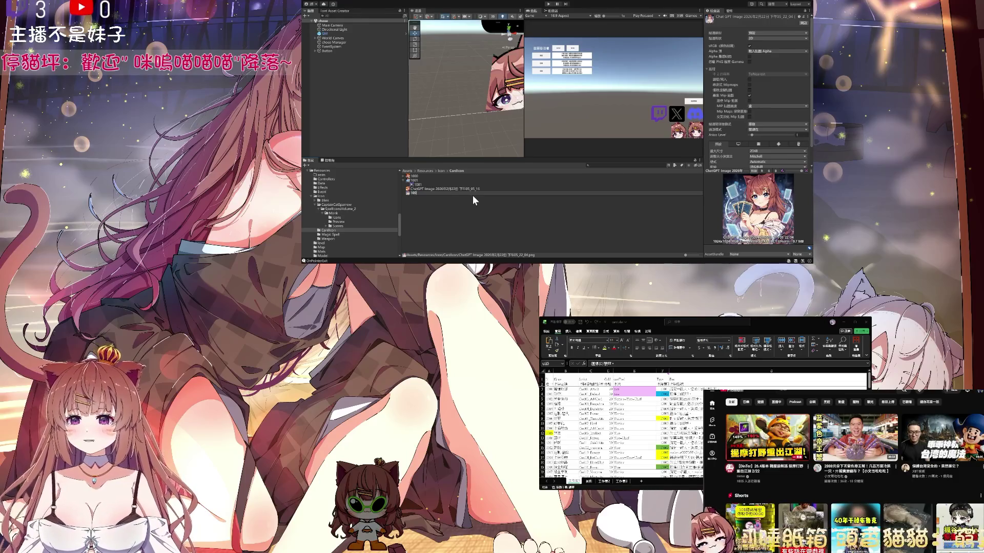
type("2")
key("Return")
left_click(472, 194)
left_click(472, 194)
type("1")
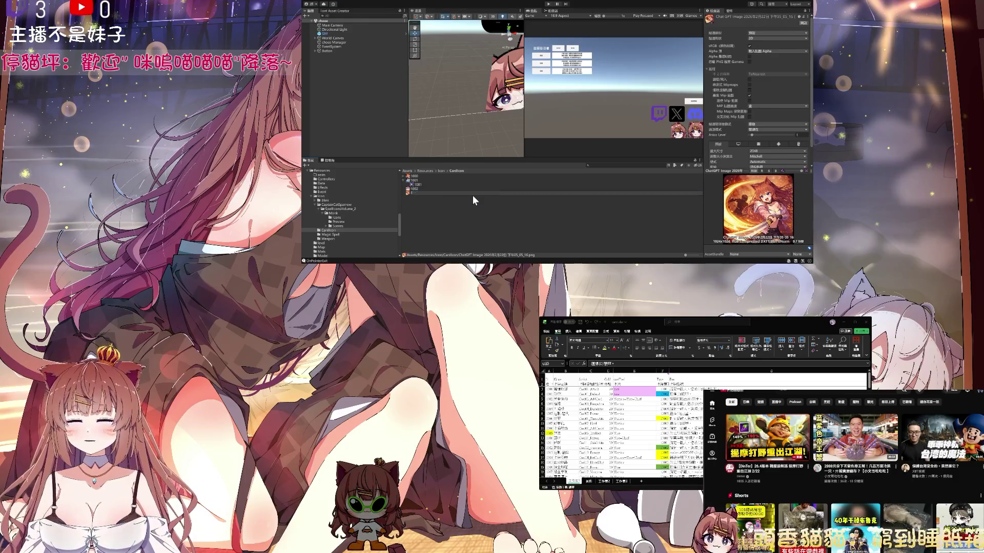
type("1")
key("Return")
Step: Set both images 1001 and 1002 to the Sprite (2D and UI) texture type
left_click(452, 191, "shift")
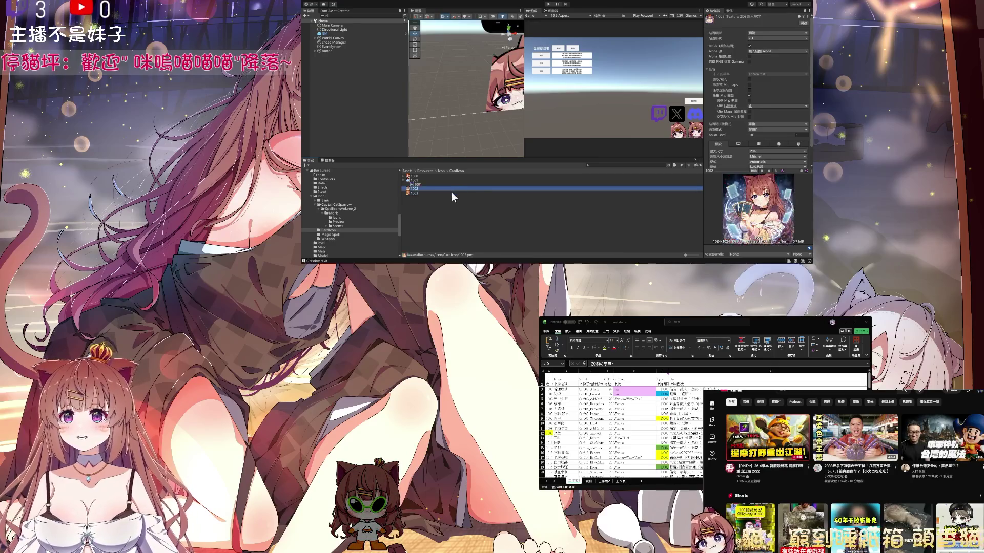
left_click(769, 33)
left_click(774, 55)
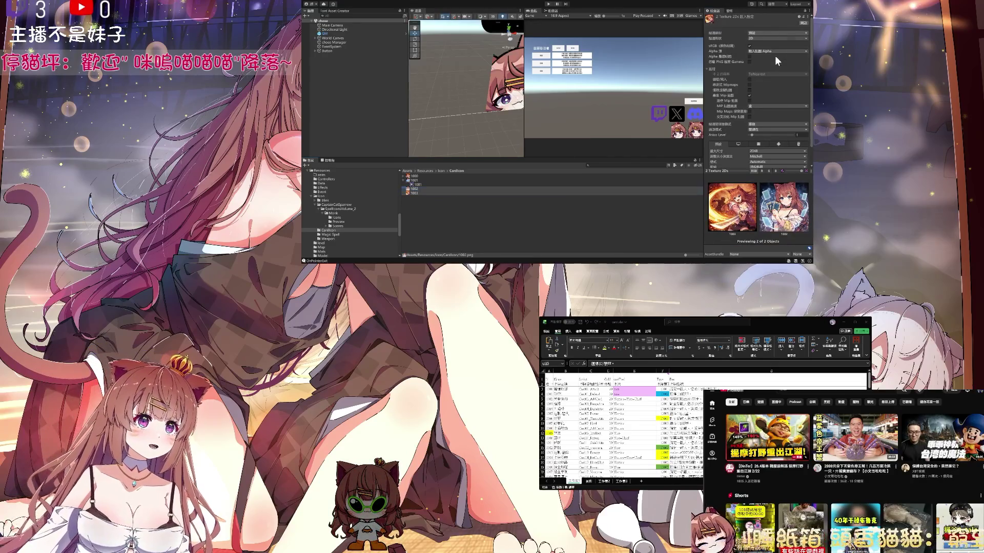
scroll(803, 167, "down", 2)
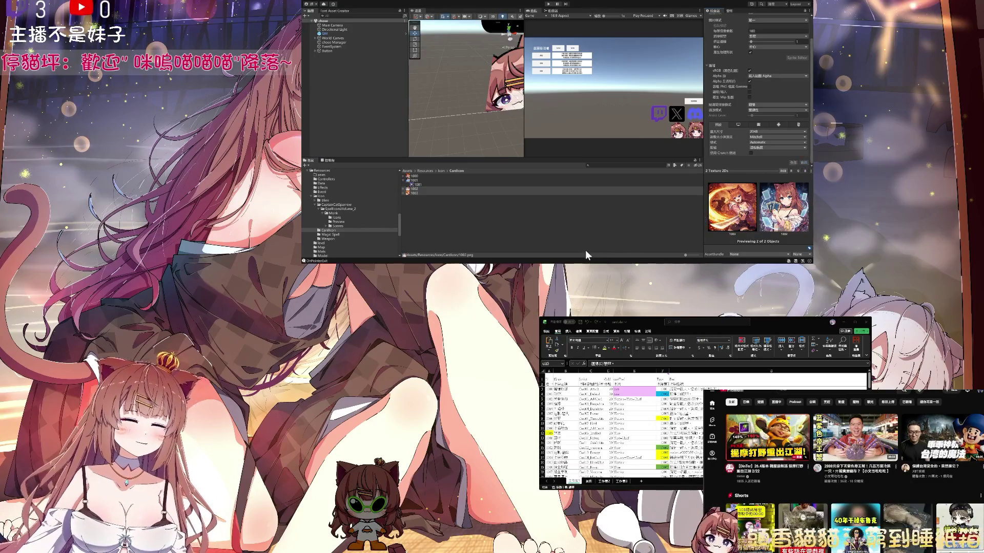
left_click(681, 424)
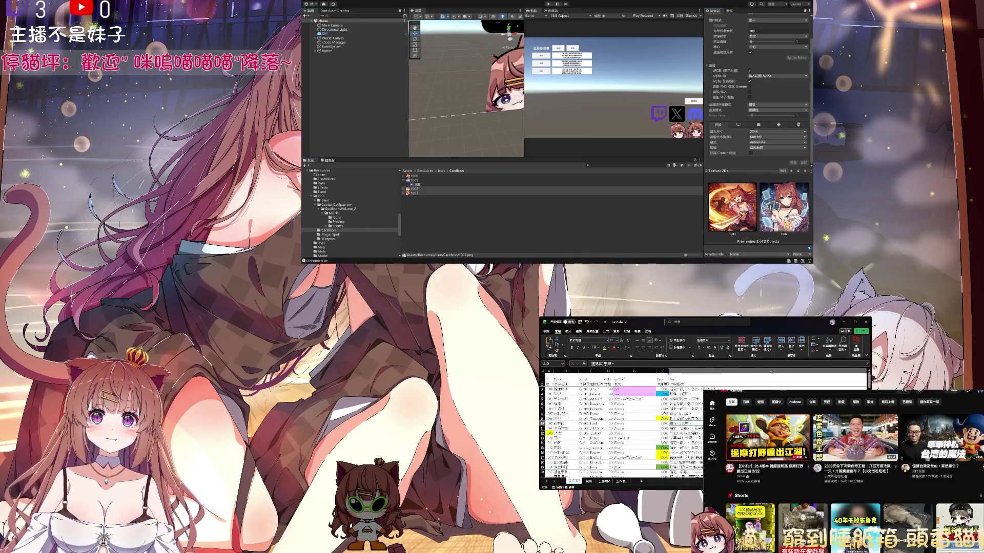
Step: Change the last digit of the icon path in cell W5 to 2
scroll(622, 427, "right", 5)
double_click(736, 399)
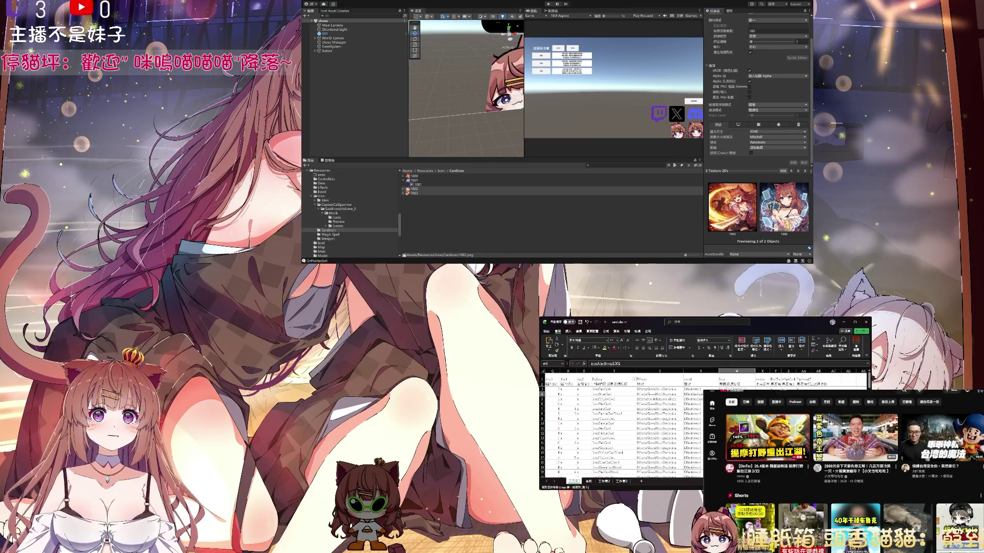
key("BackSpace")
type("2")
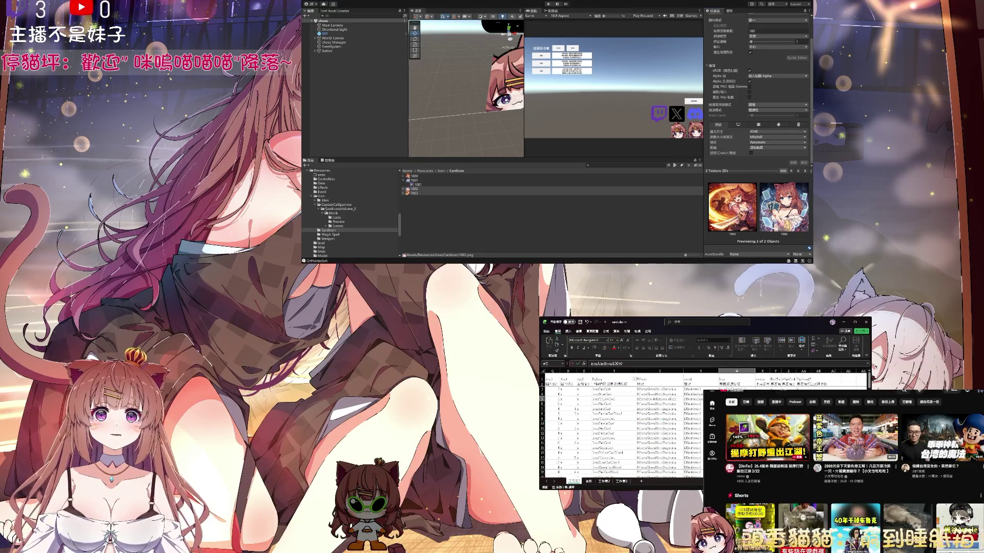
key("Return")
Step: Minimize the Excel card workbook so the Unity editor stands alone
key("Return")
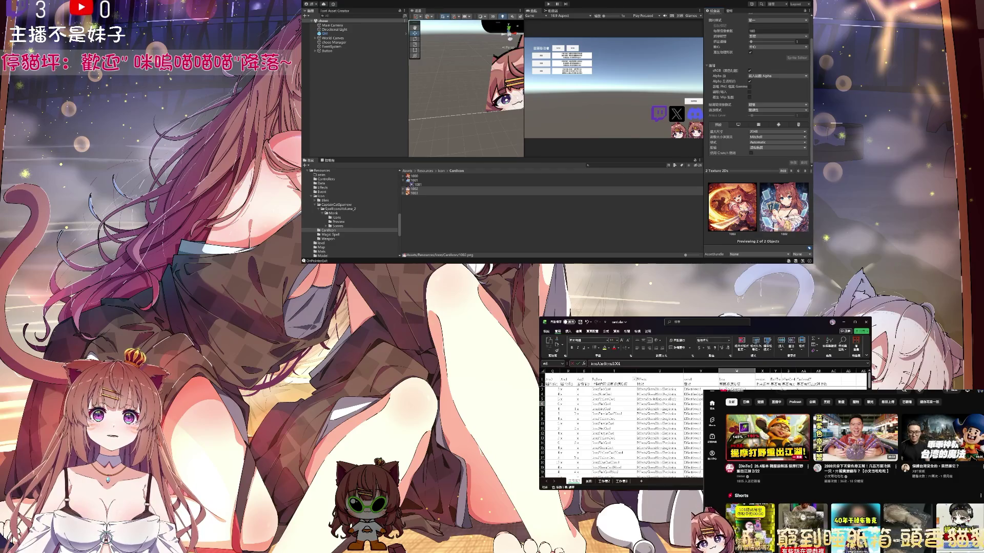
key("Return")
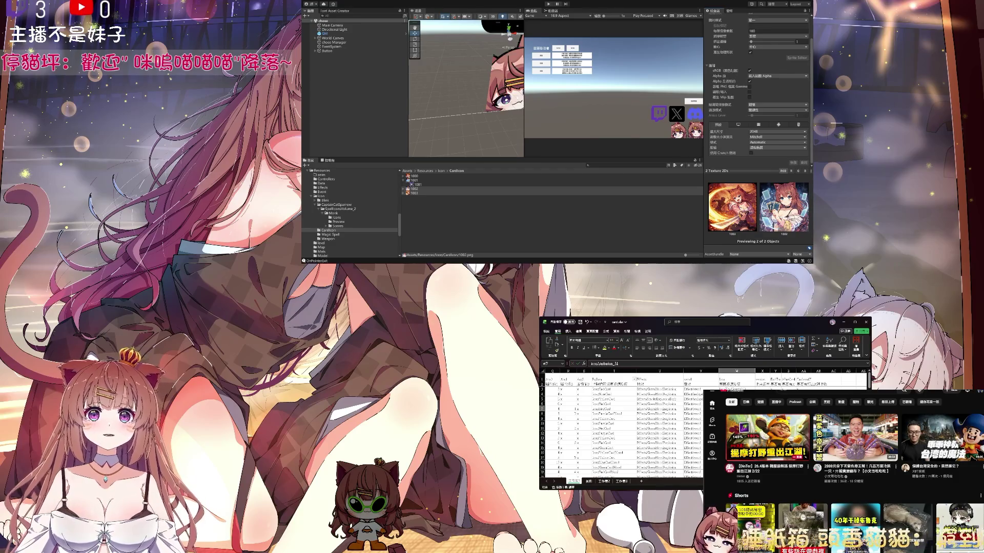
left_click(513, 112)
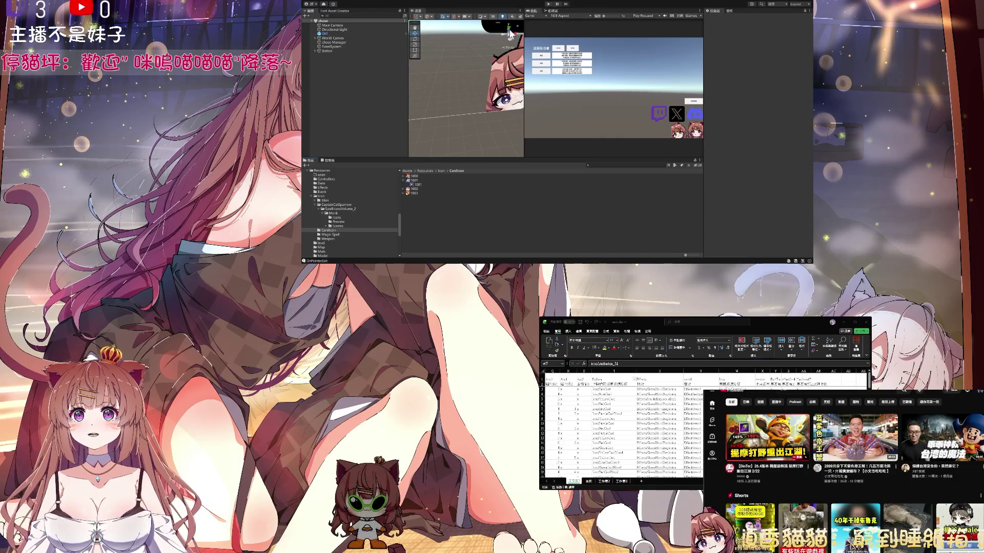
left_click(842, 321)
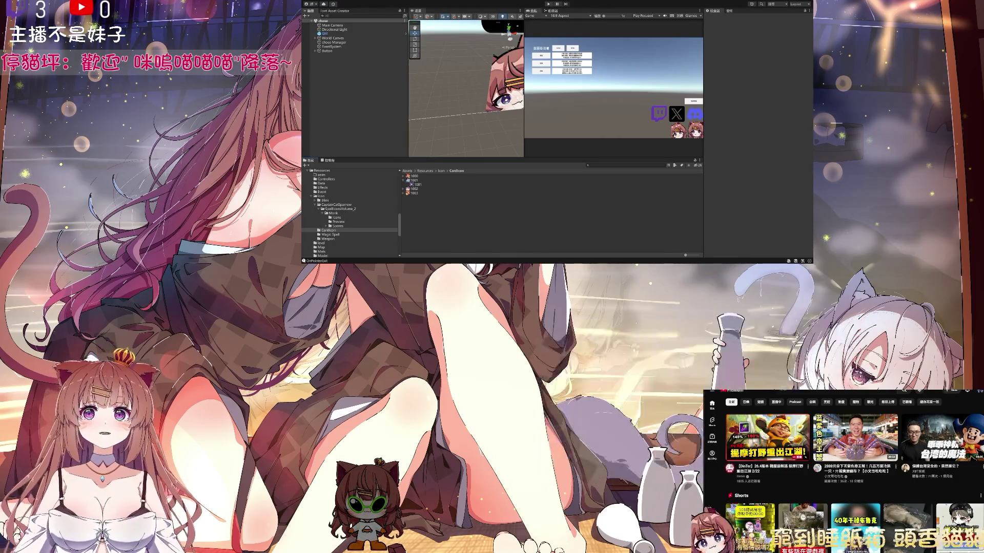
Step: Enter Play mode and open the deck grid of cards with their new icons
left_click(548, 4)
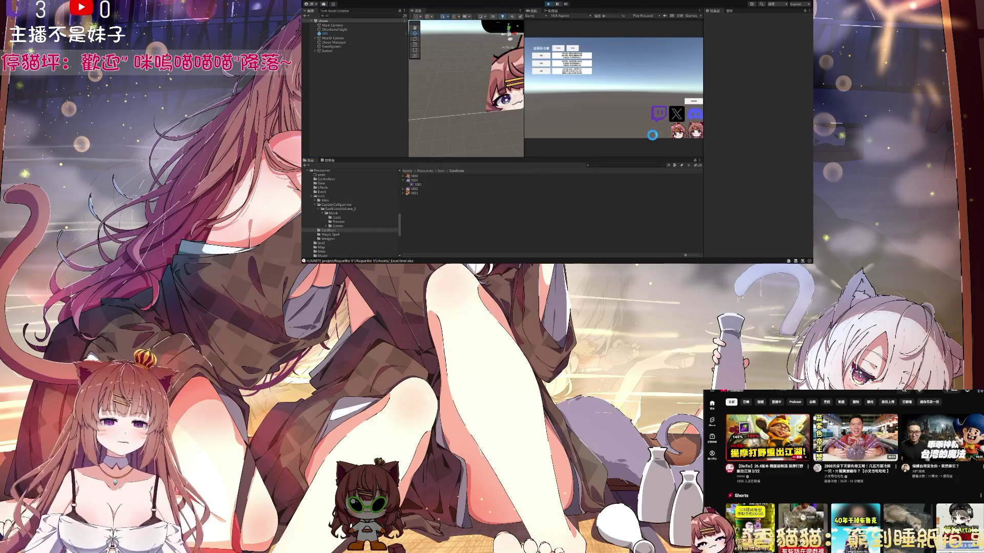
left_click(553, 53)
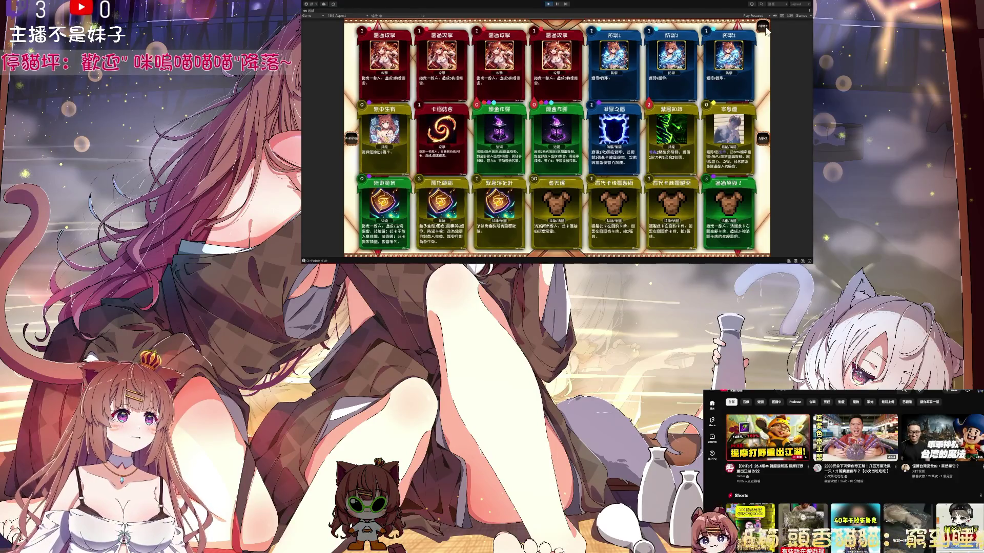
Step: Un-maximize the Game view so the full editor surrounds the running card grid
left_click(763, 26)
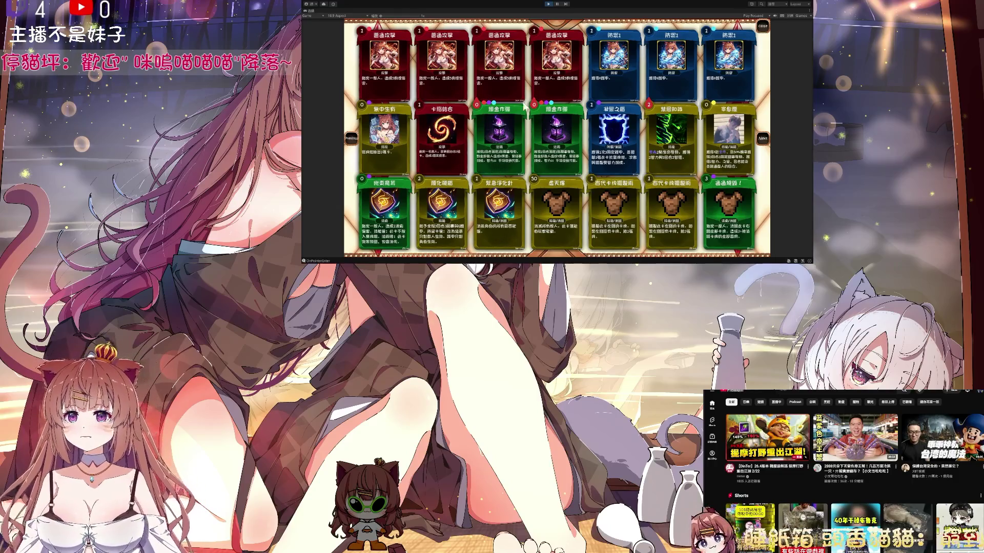
double_click(315, 10)
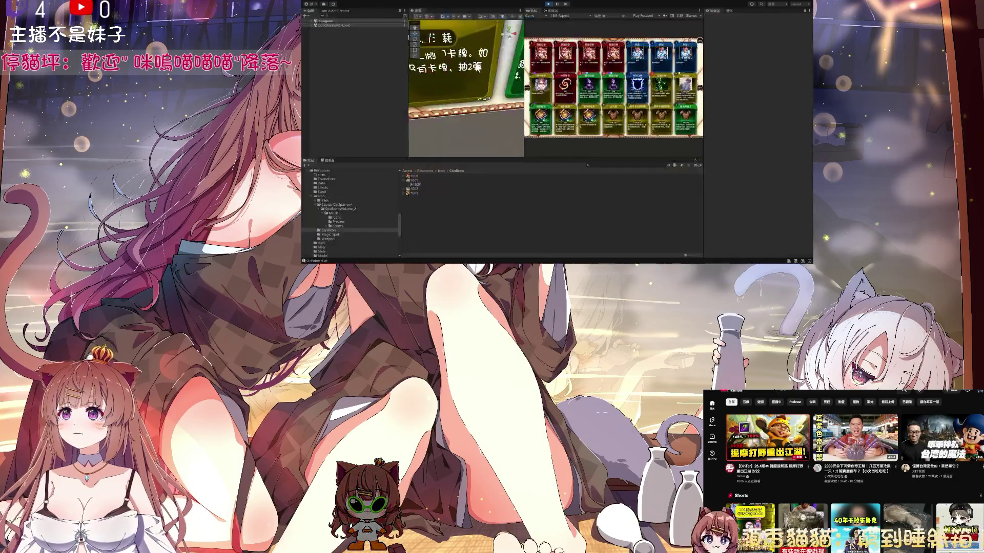
Step: Maximize the Game view so the three-row card grid fills the editor
double_click(538, 9)
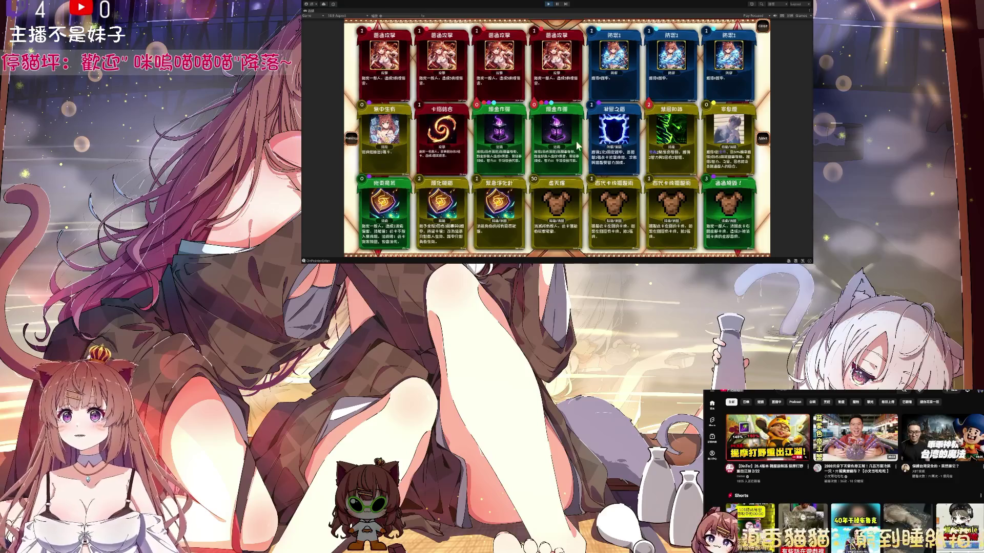
Step: Exit Play Mode, then start the first recommended YouTube video
left_click(548, 4)
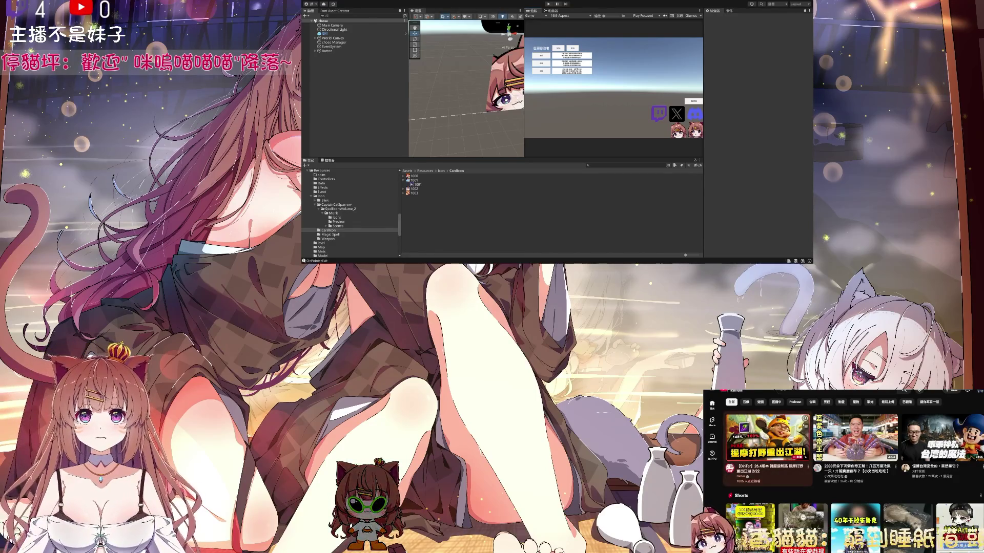
left_click(767, 445)
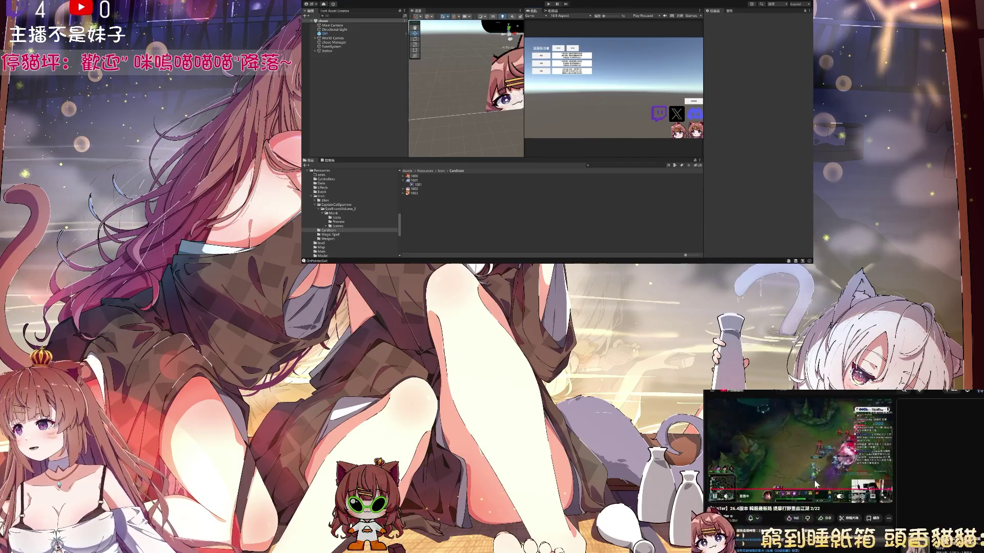
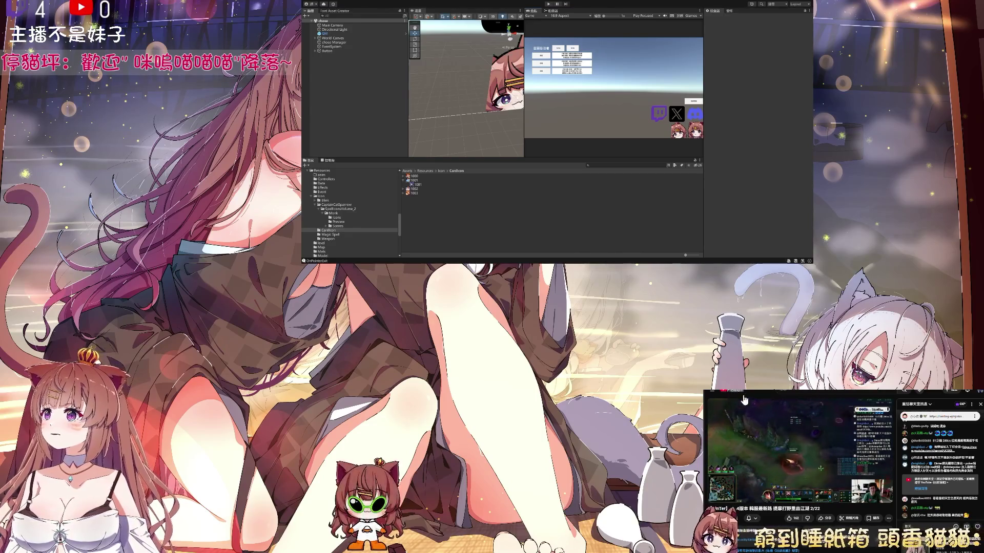
Step: Start a different side video, inspect the 1003 card image's import settings, then navigate up through Icon to Assets
key("alt+Left")
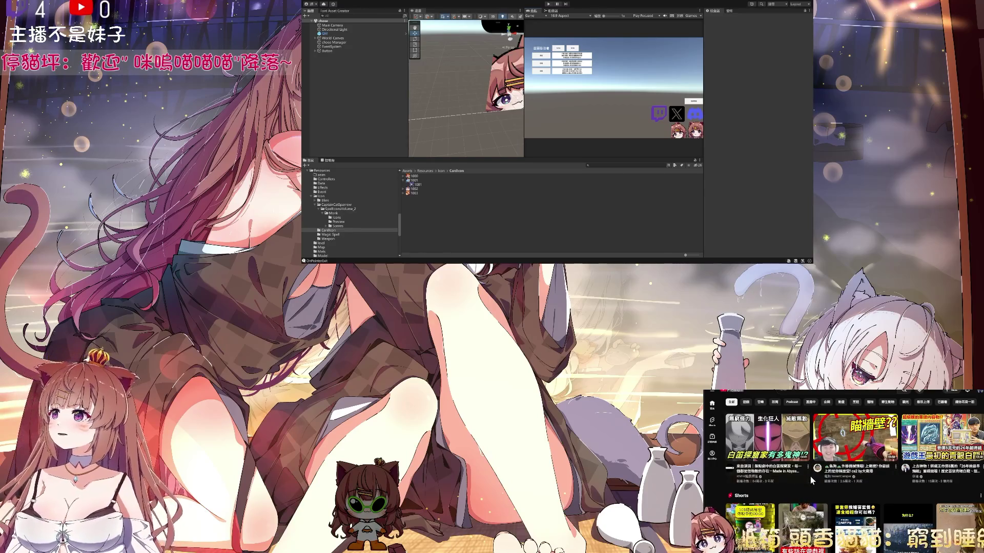
left_click(845, 432)
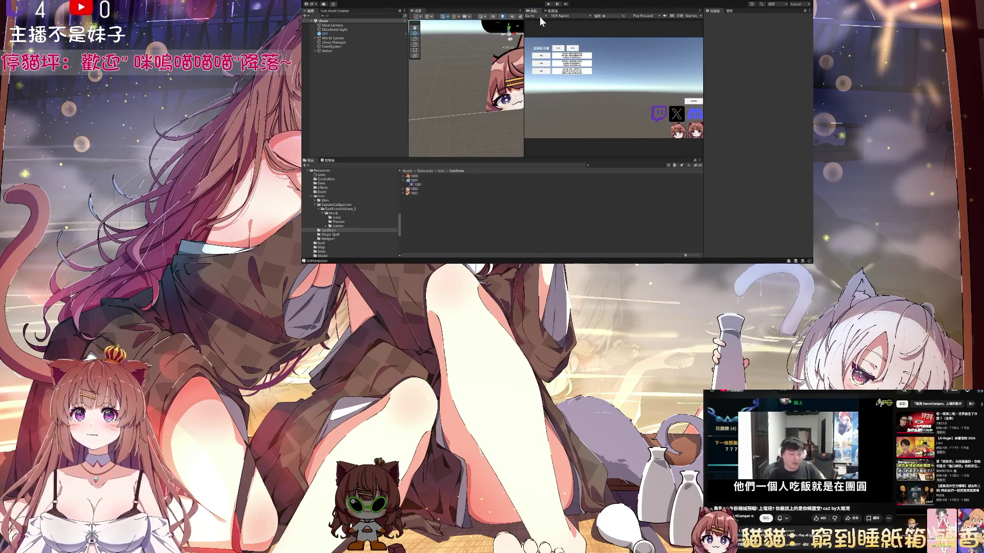
left_click(402, 179)
left_click(421, 188)
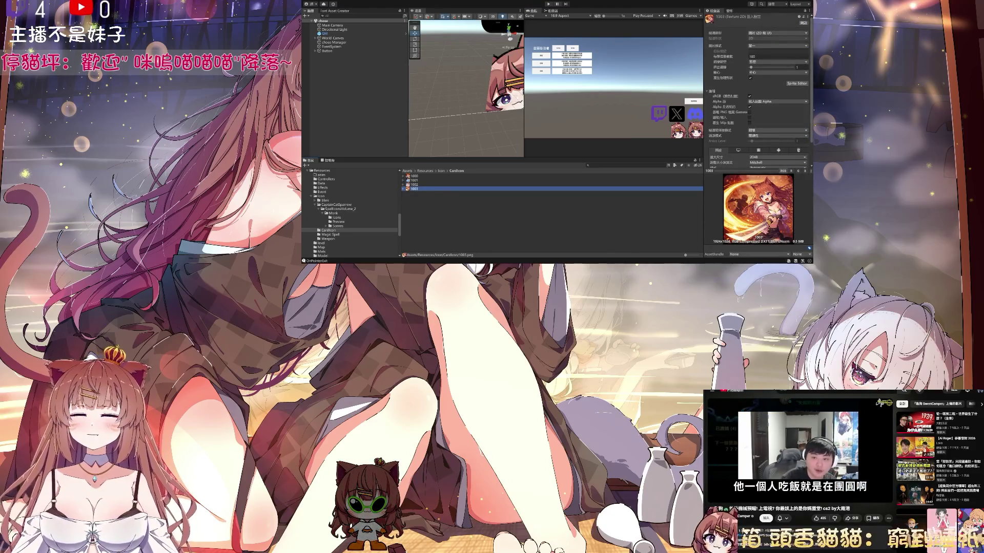
left_click(440, 171)
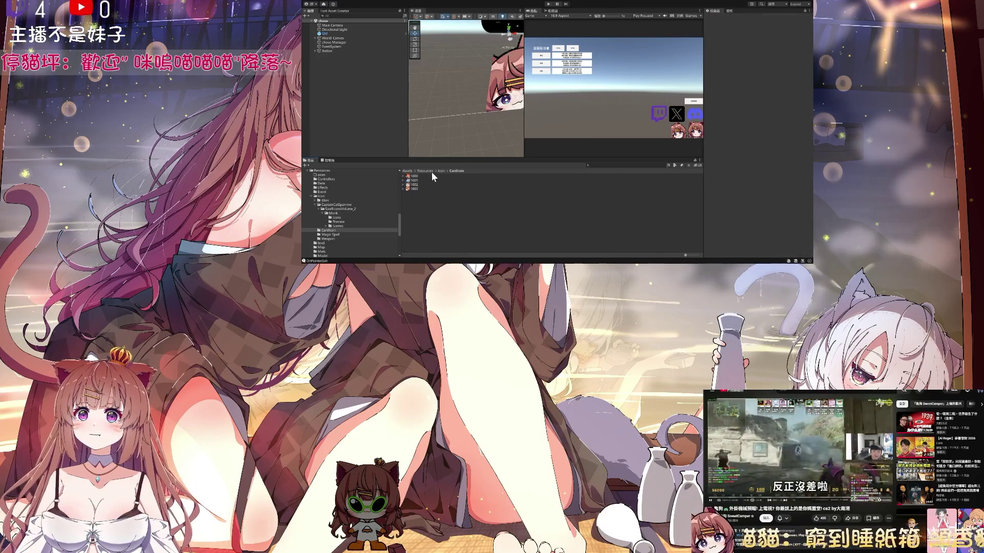
left_click(408, 171)
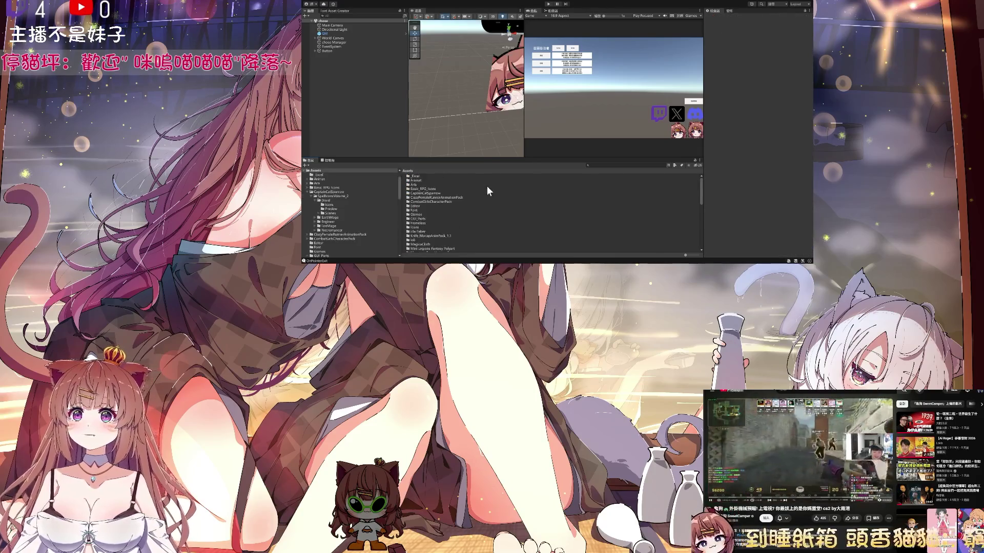